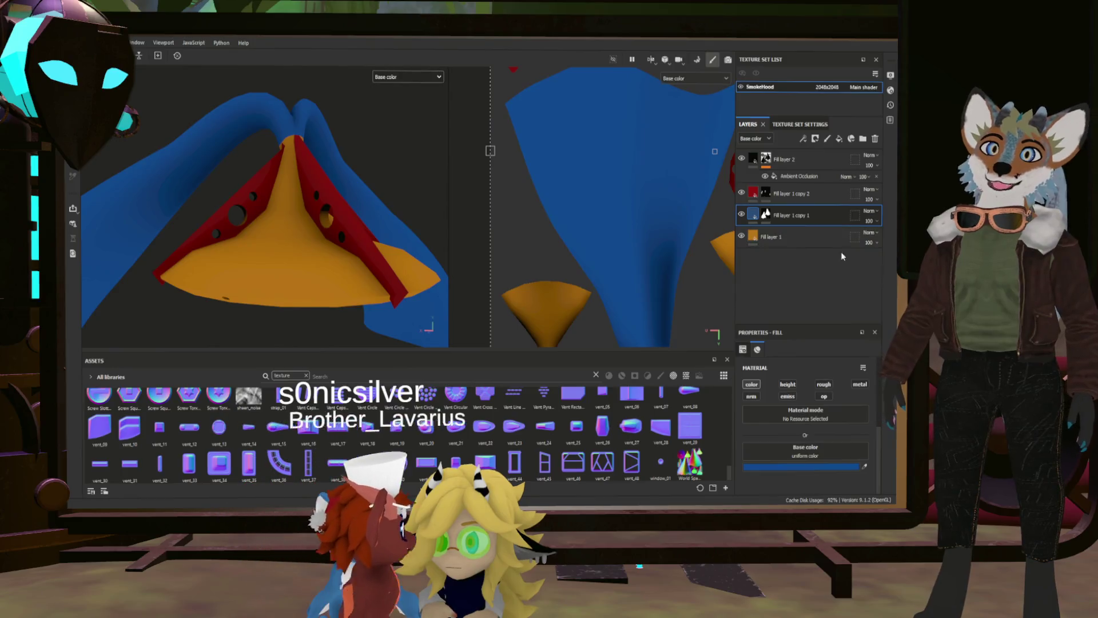
Select the orange Fill layer 1 and give it a black mask.
click(751, 238)
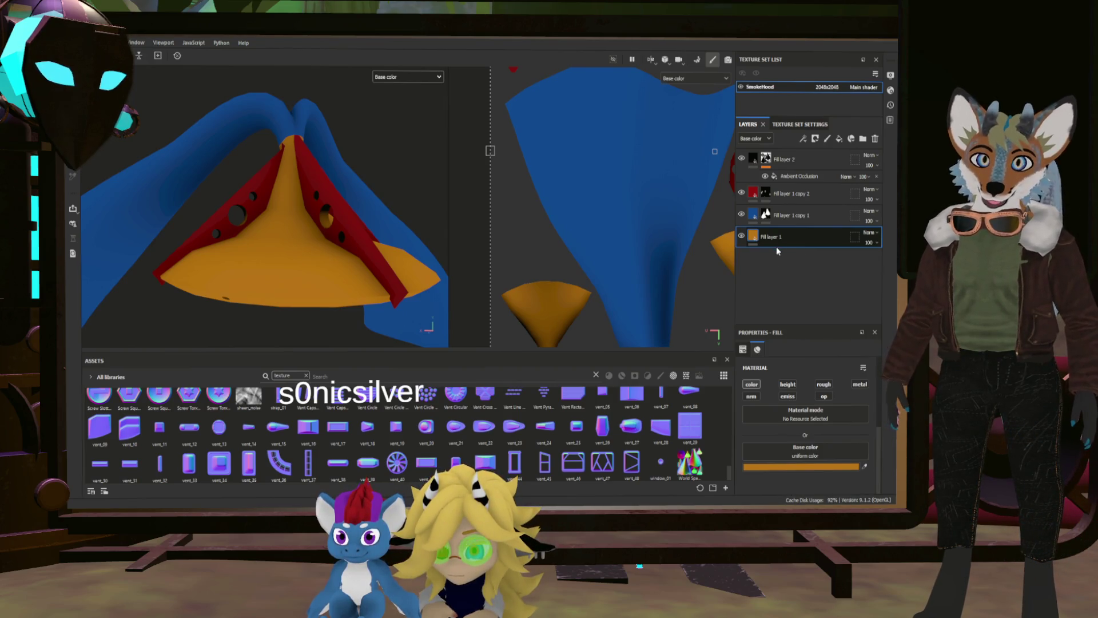
key(4)
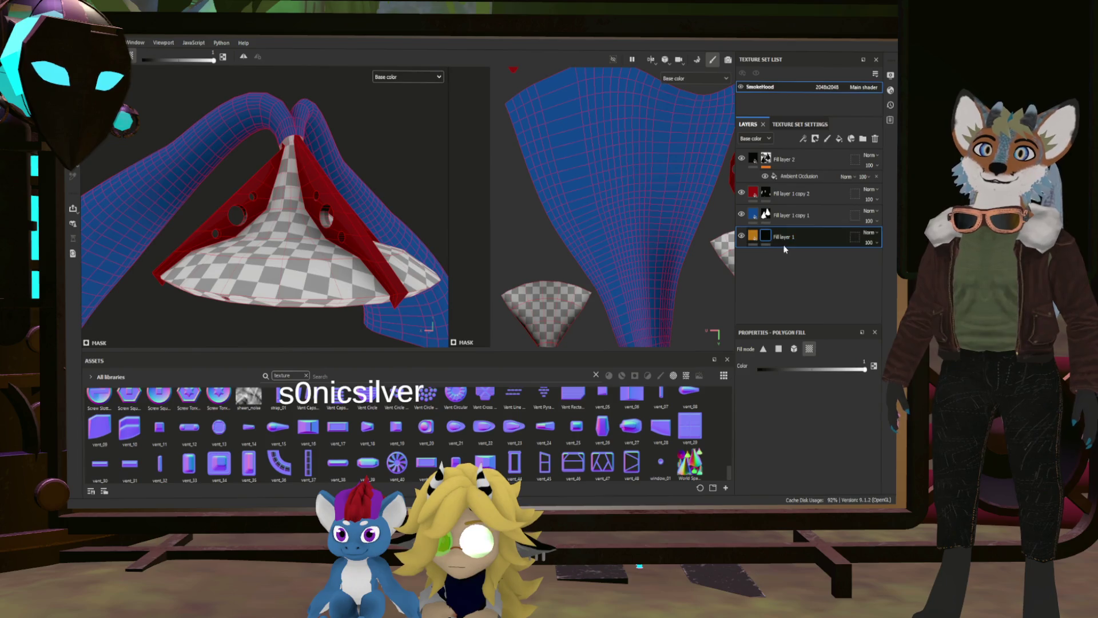
scroll(down, 3)
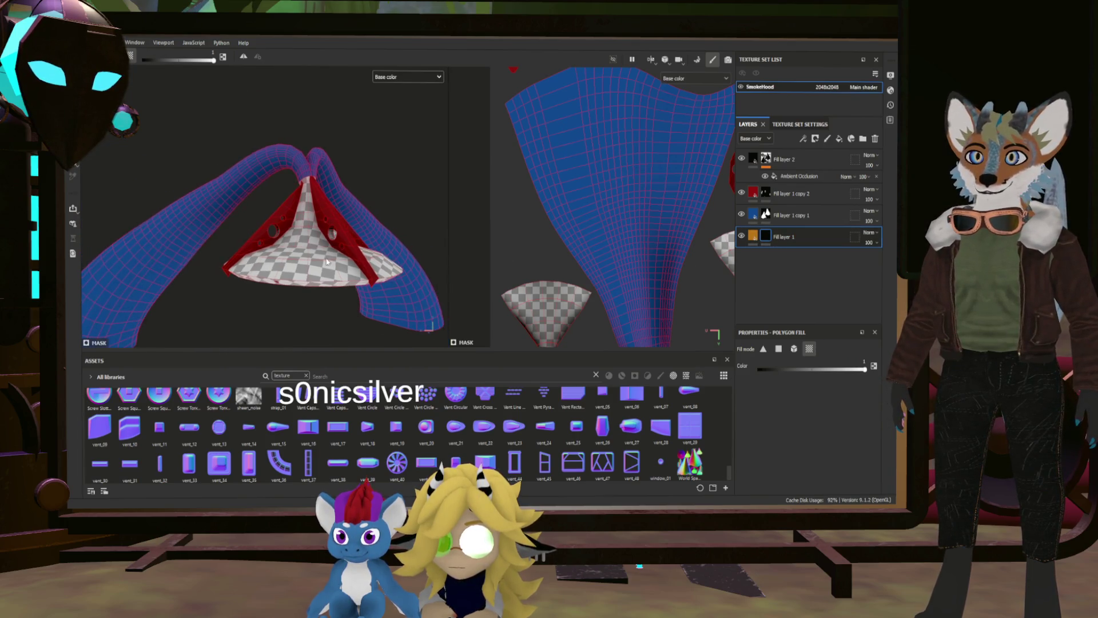
click(795, 234)
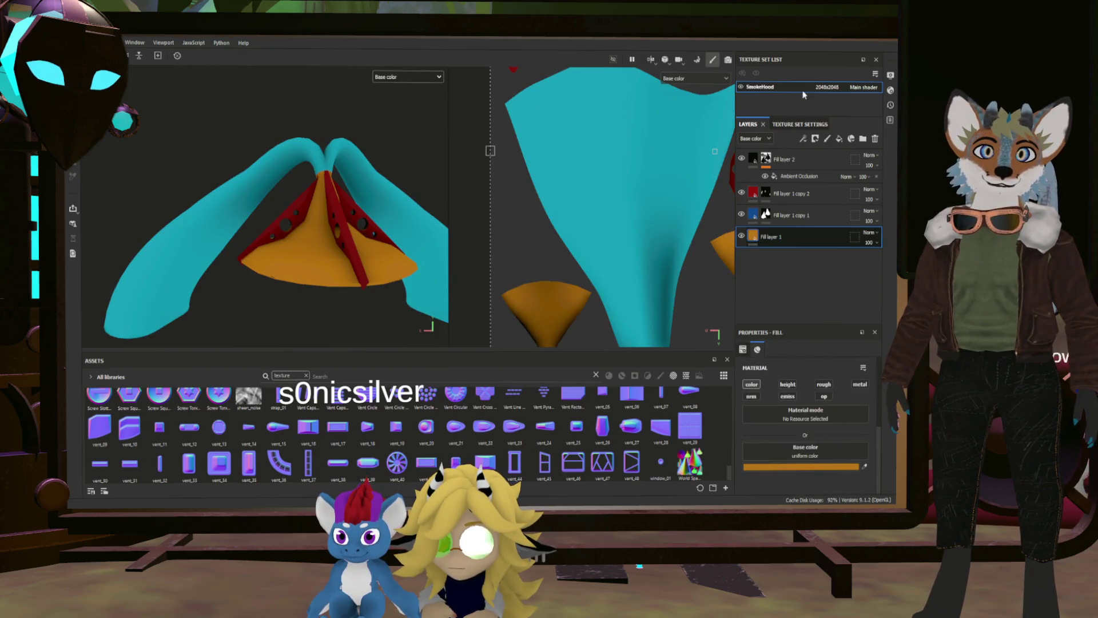
key(4)
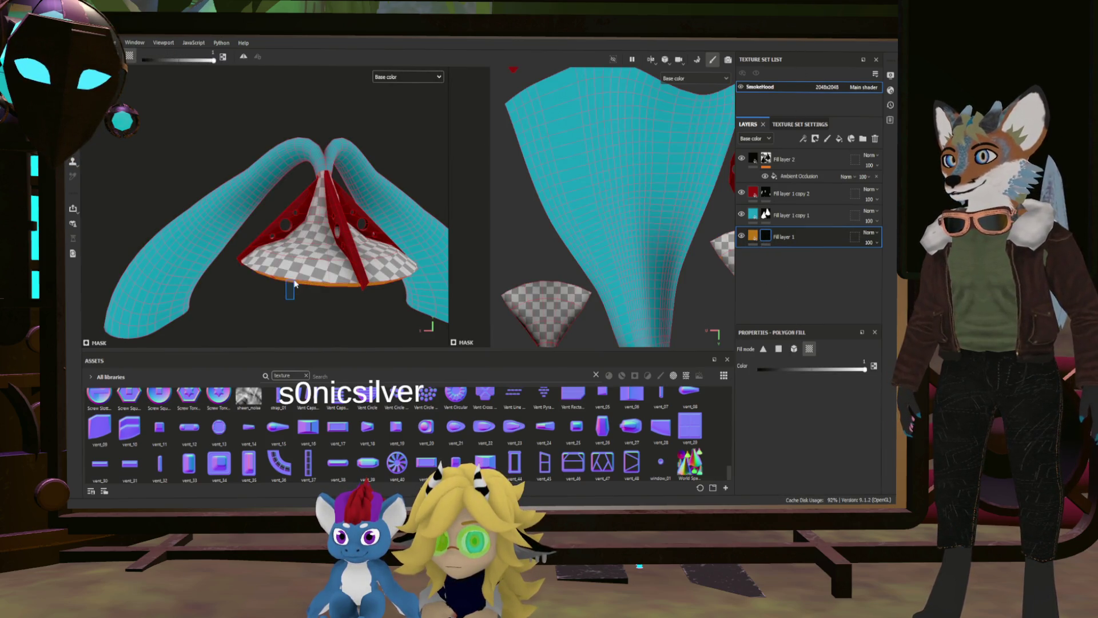
Polygon-fill the cone's front shell and ring shell with orange, then check the underside.
click(304, 266)
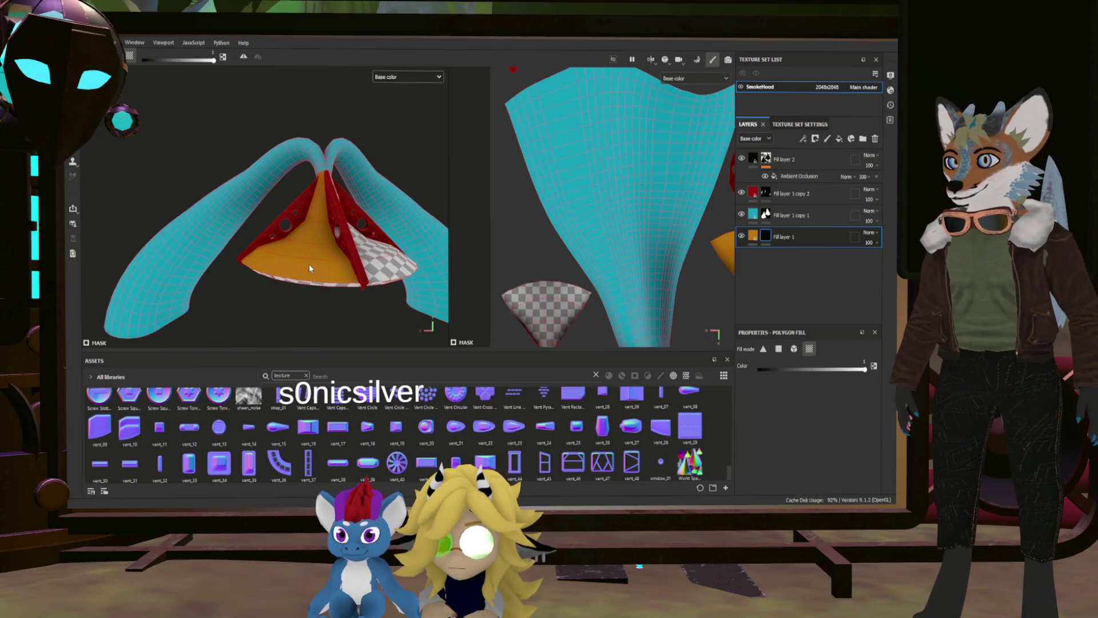
scroll(down, 3)
scroll(down, 3)
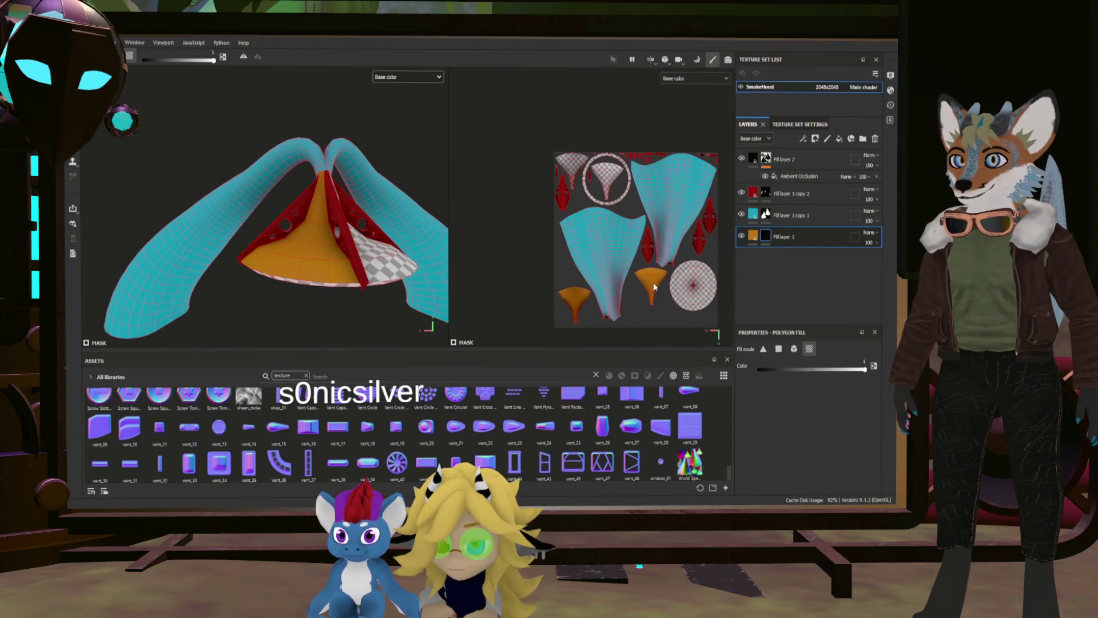
scroll(up, 3)
click(575, 203)
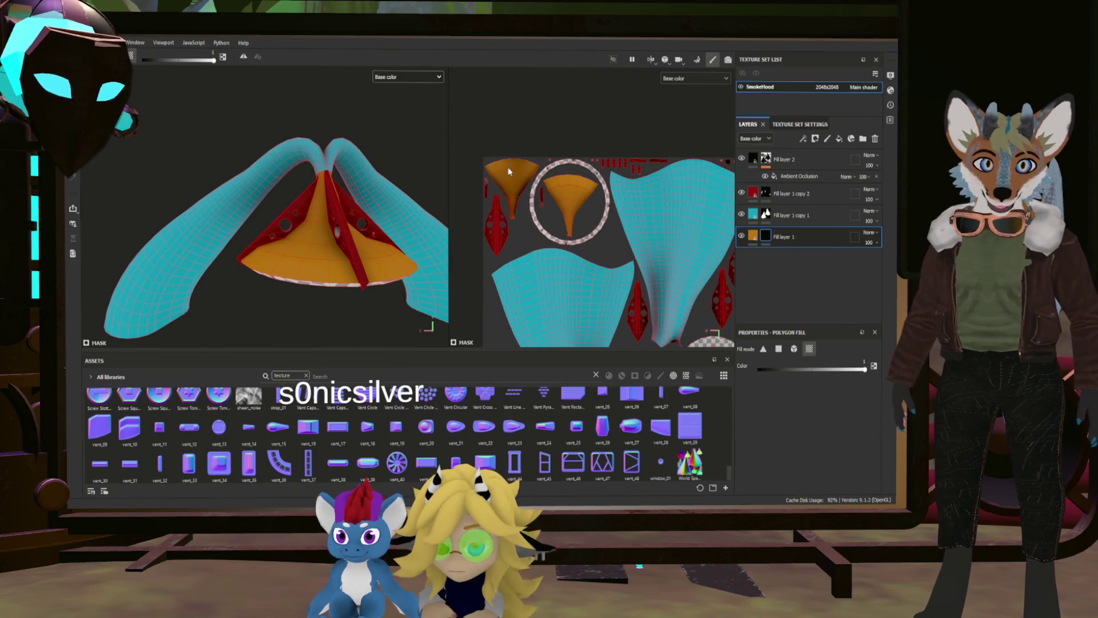
scroll(down, 3)
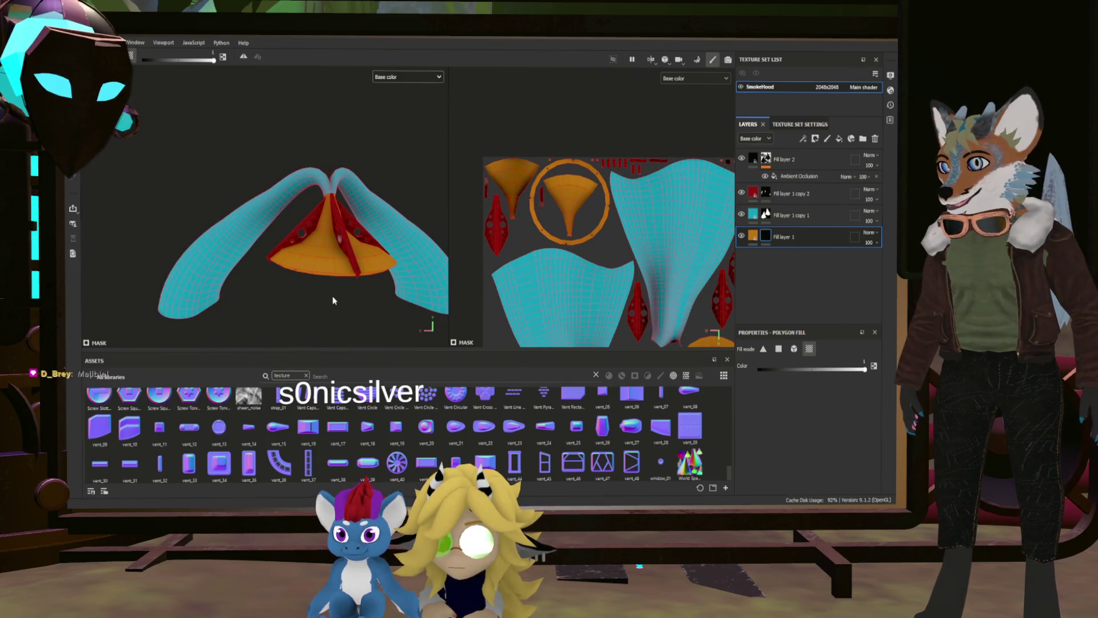
drag(362, 278, 326, 281)
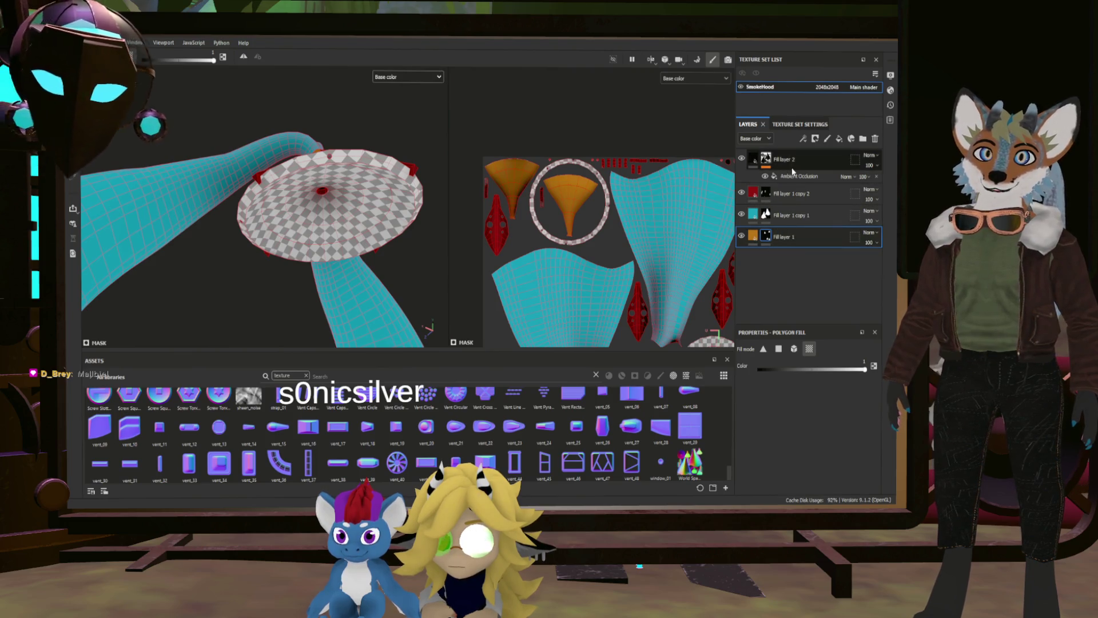
Add Fill layer 3 and Fill layer 4 at the bottom of the stack.
click(839, 138)
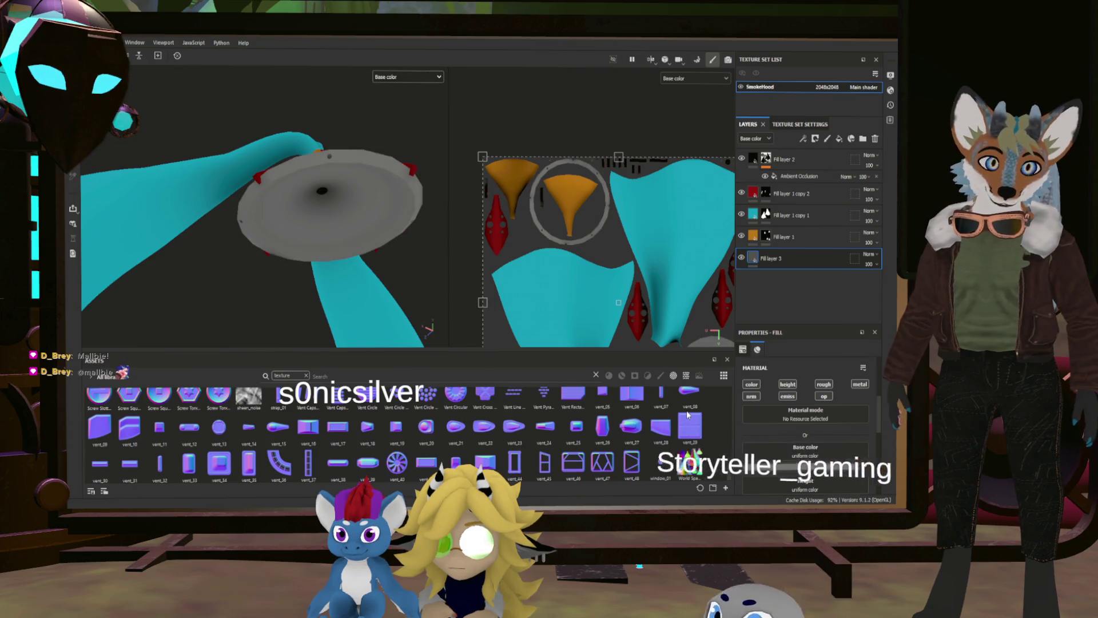
drag(412, 257, 385, 230)
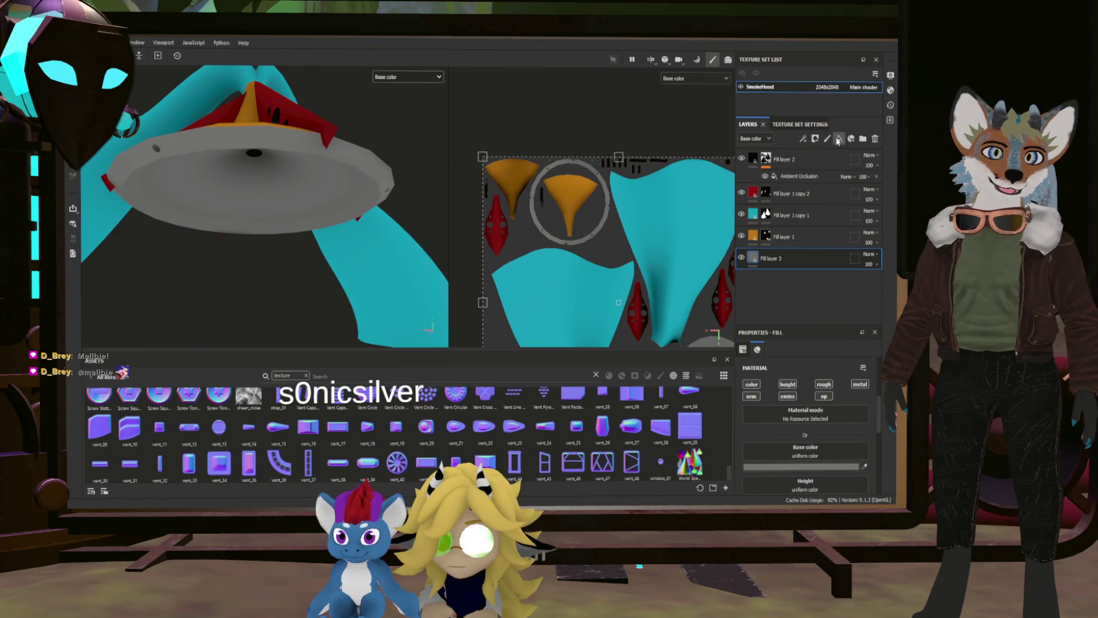
click(838, 140)
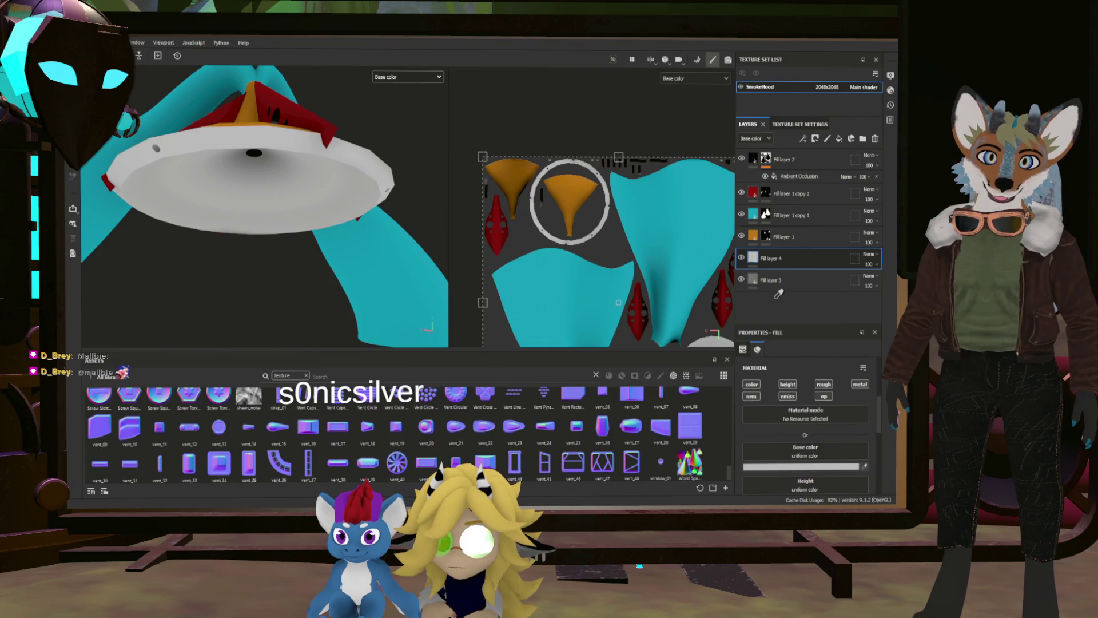
Change Fill layer 4's base colour to orange, turning the round base orange.
key(ctrl+v)
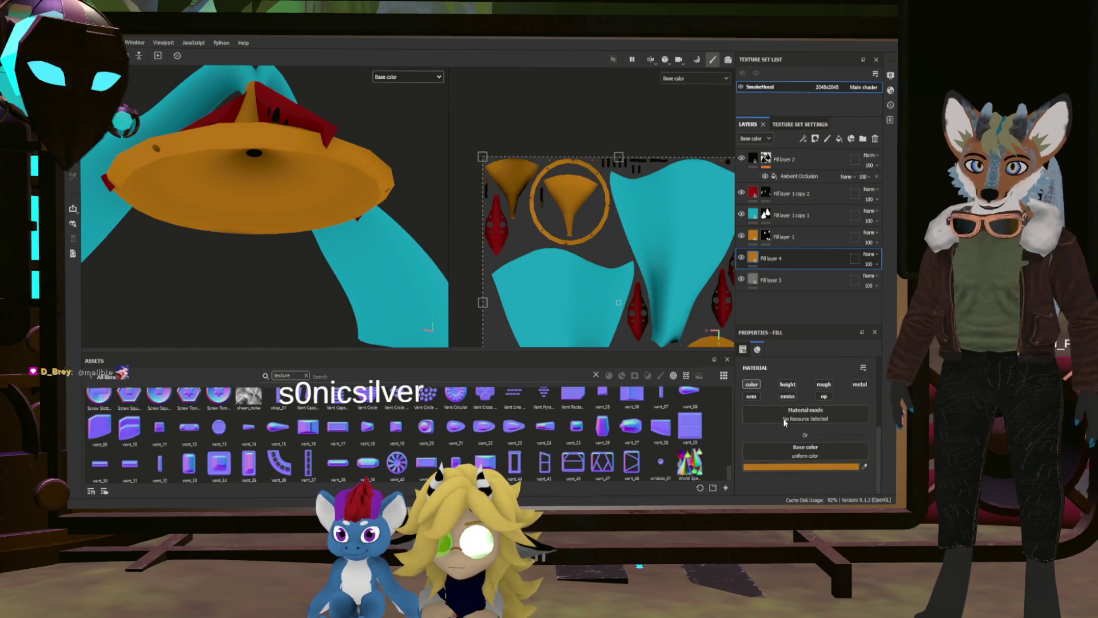
key(ctrl+v)
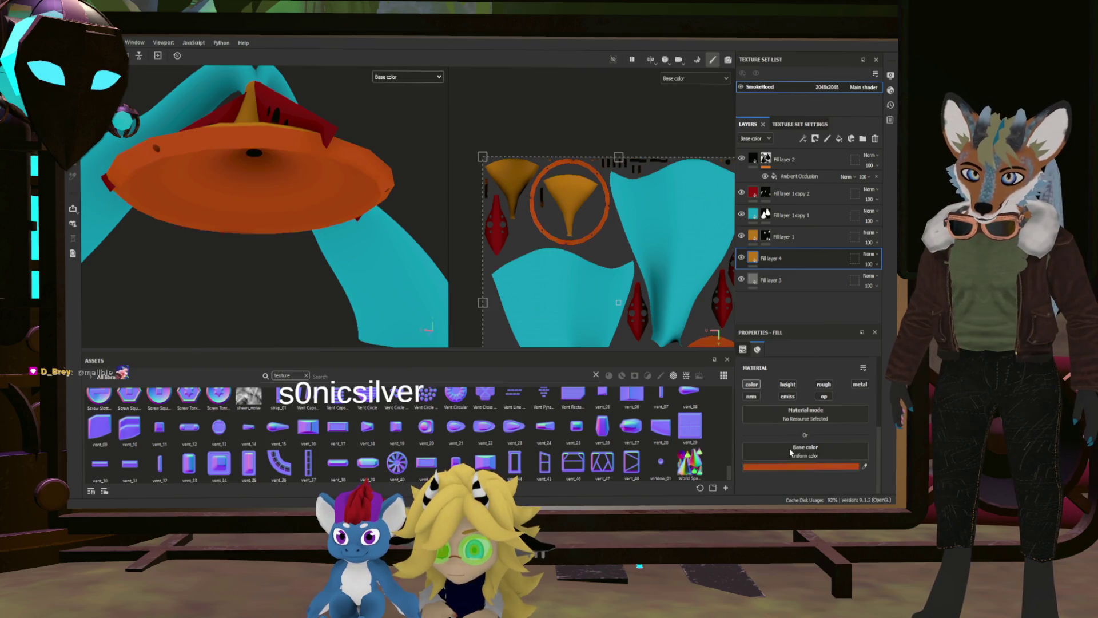
key(ctrl+z)
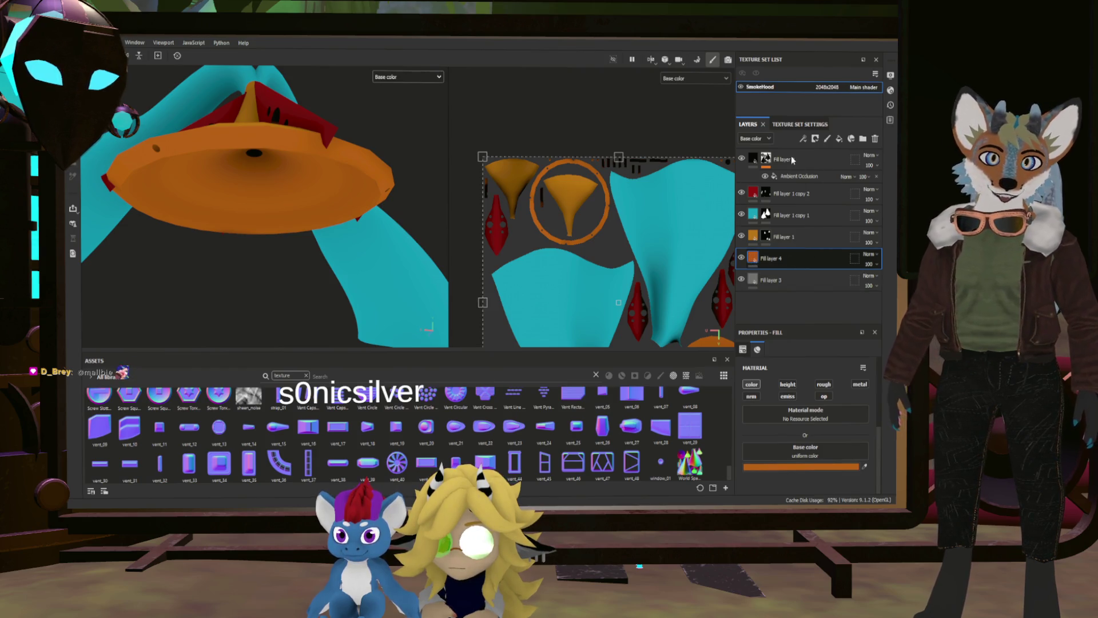
Mask Fill layer 4, return to its fill view, and select the cyan fill layer.
key(4)
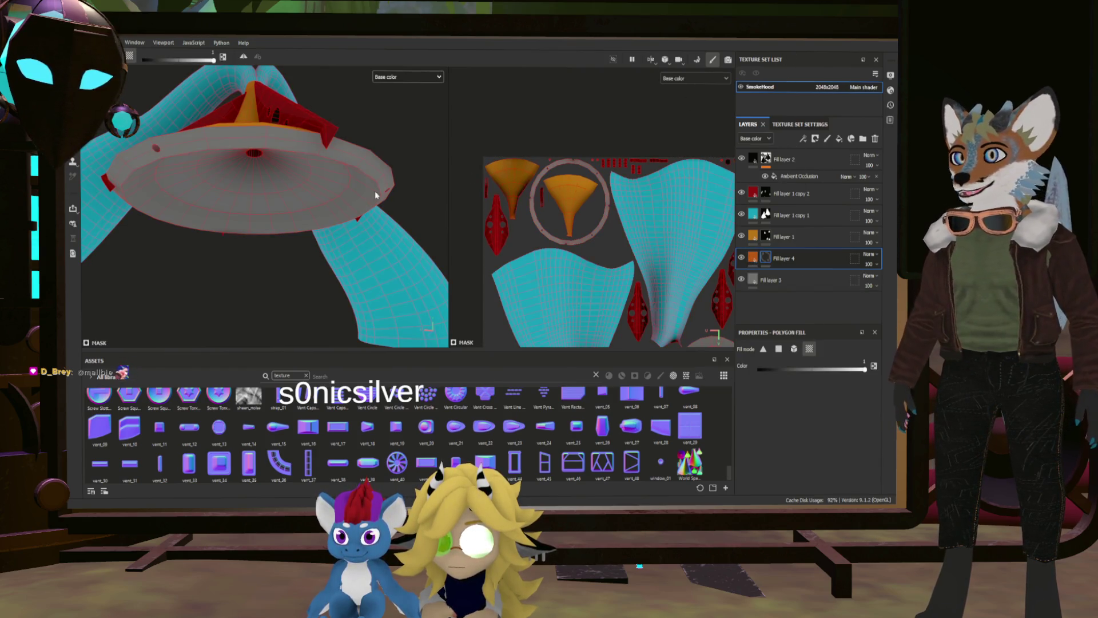
key(f)
drag(336, 256, 396, 283)
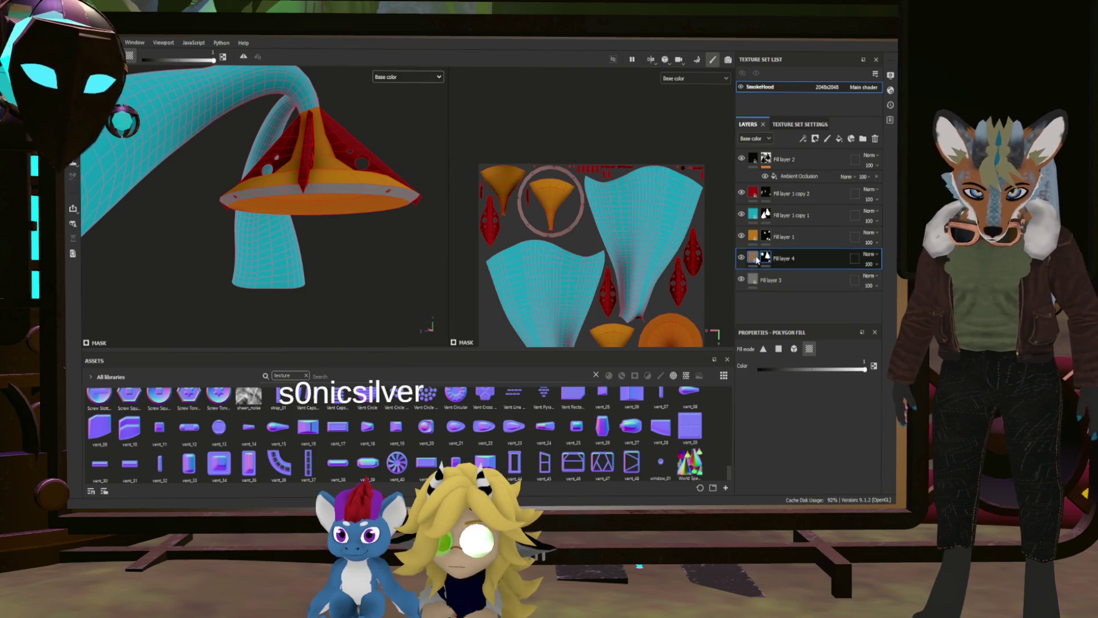
click(755, 258)
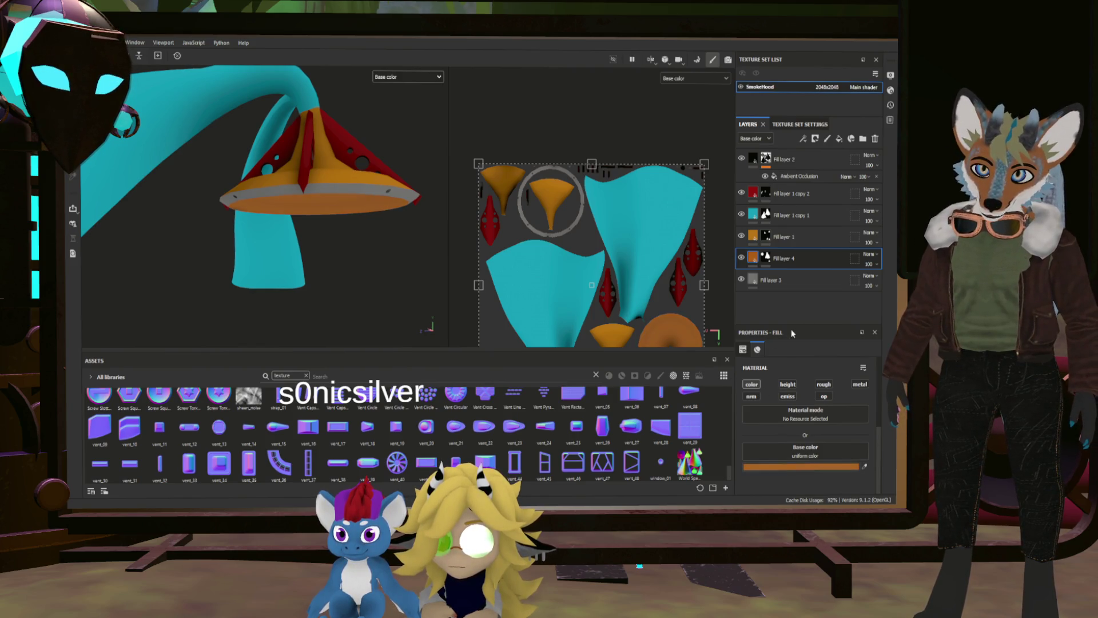
drag(340, 212, 366, 208)
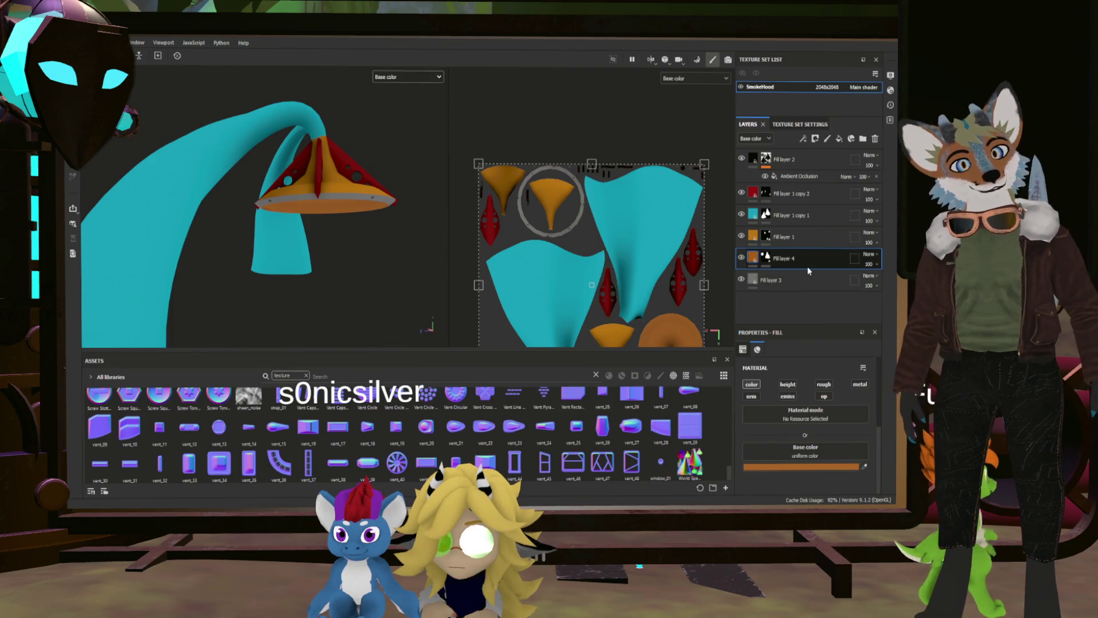
click(791, 223)
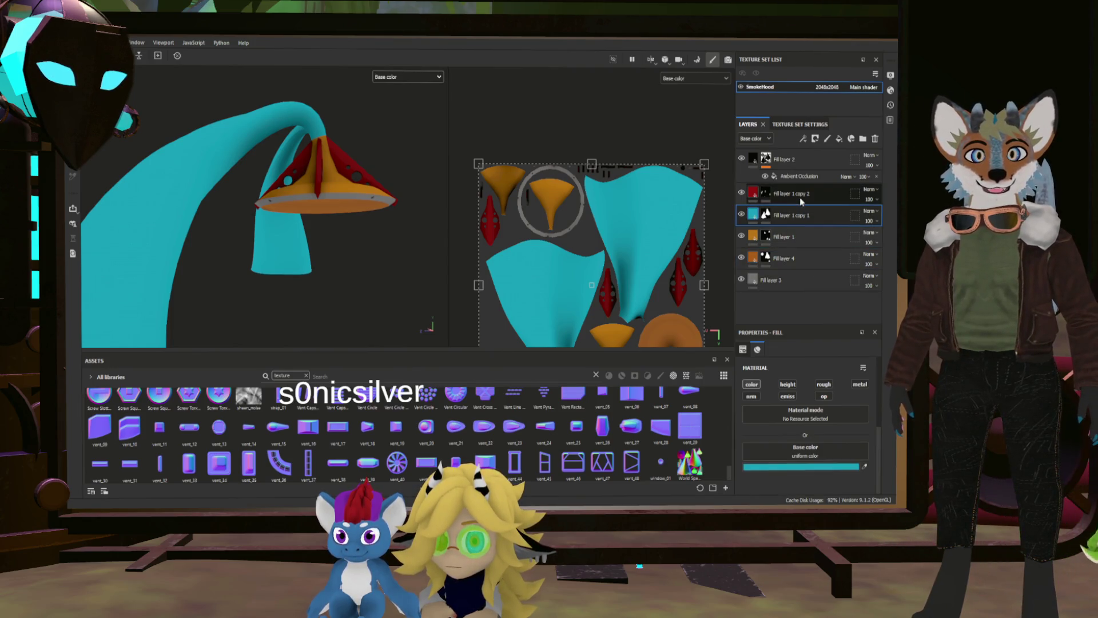
Group the cyan and red fill layers into Folder 1 and add a mask to it.
click(801, 198)
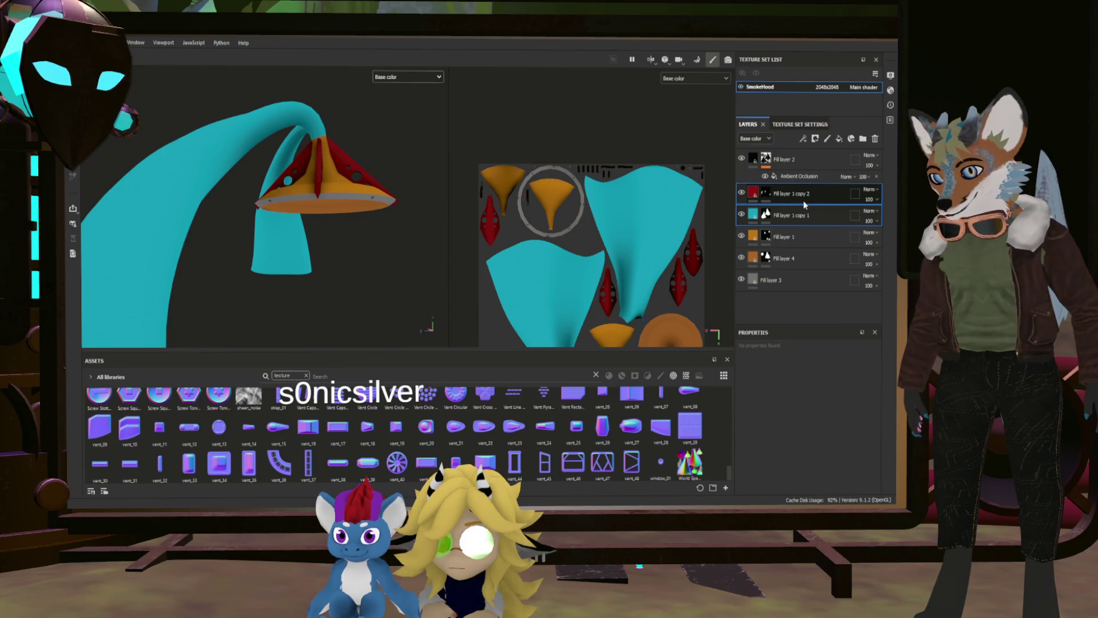
key(ctrl+g)
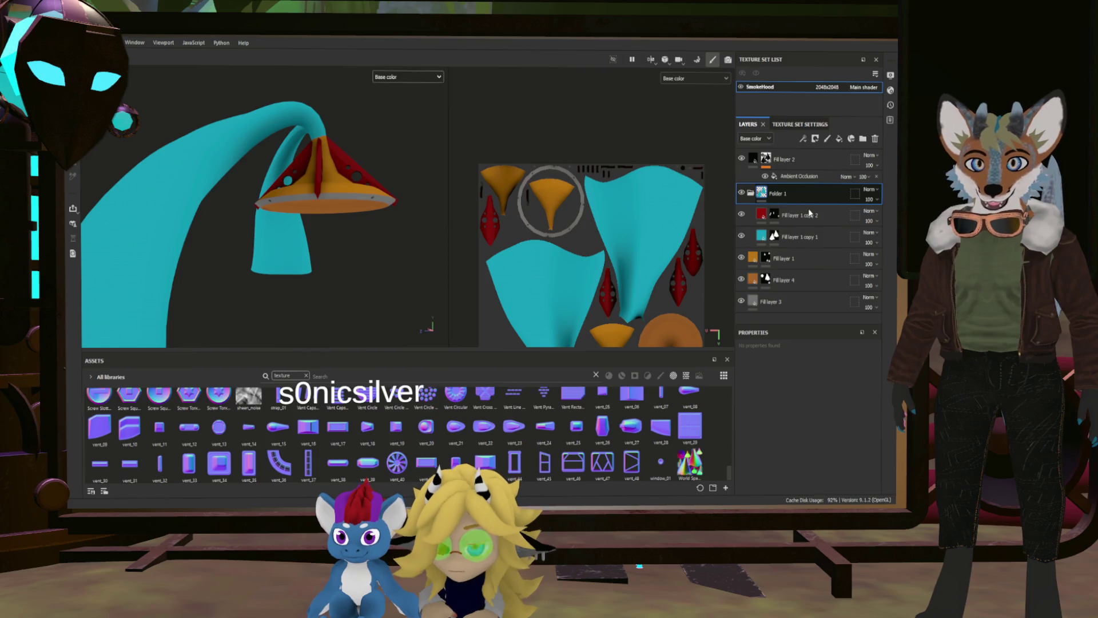
key(4)
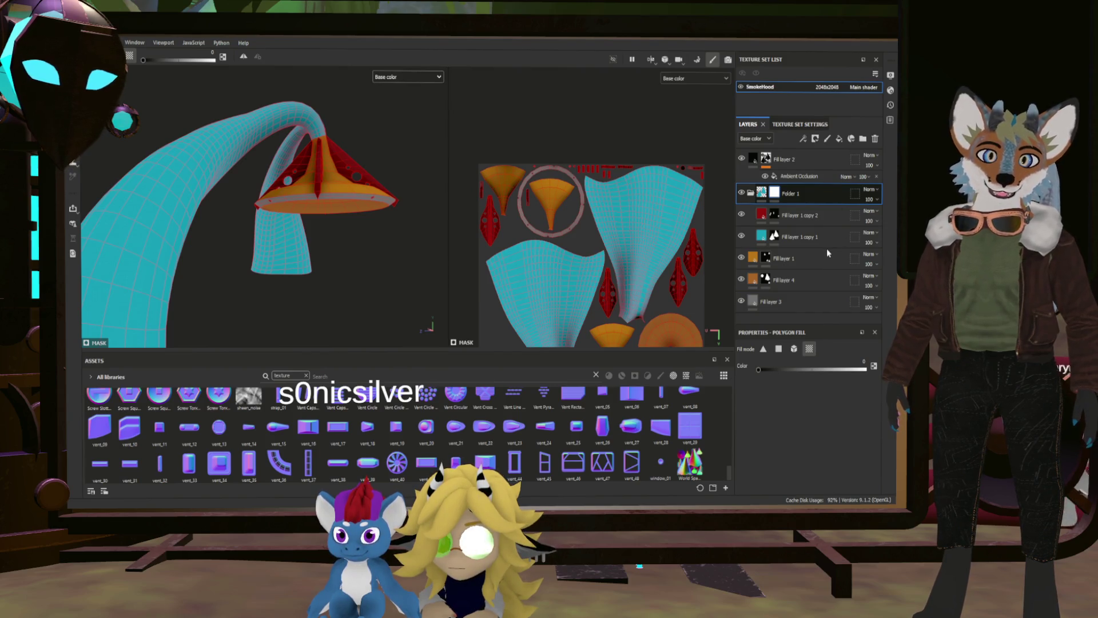
Add an inverted Metal Edge Wear generator to Folder 1's mask.
click(811, 323)
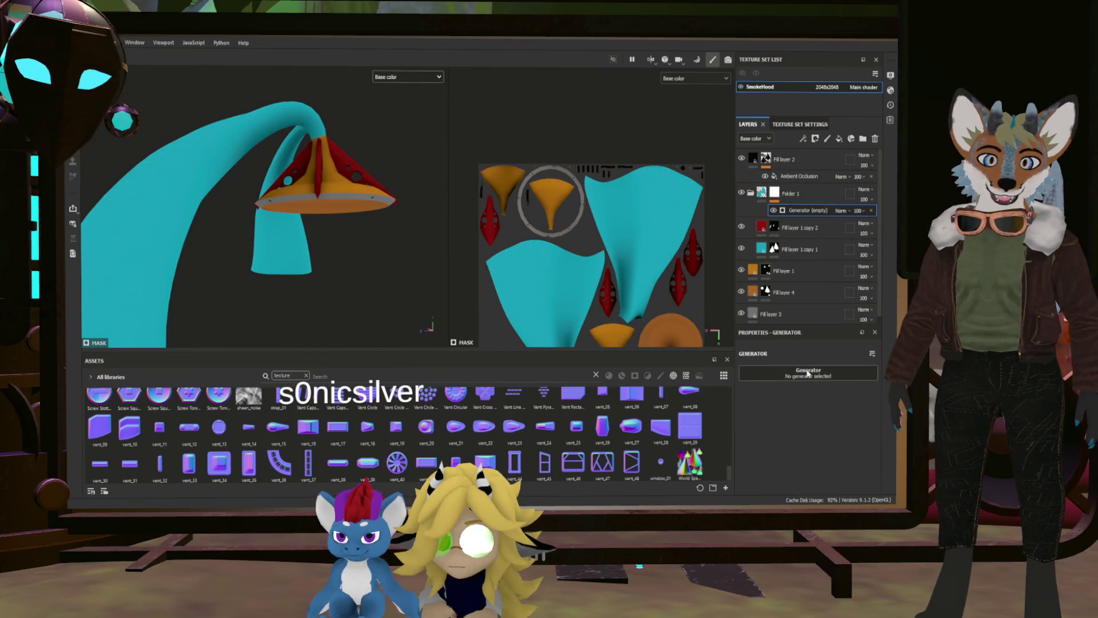
click(808, 372)
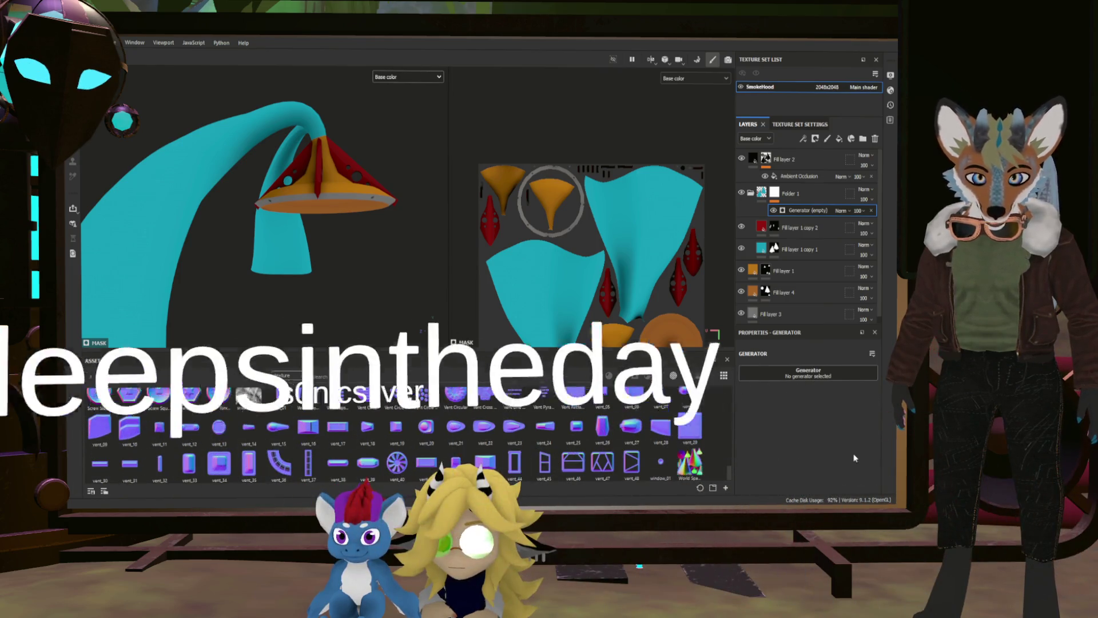
click(688, 322)
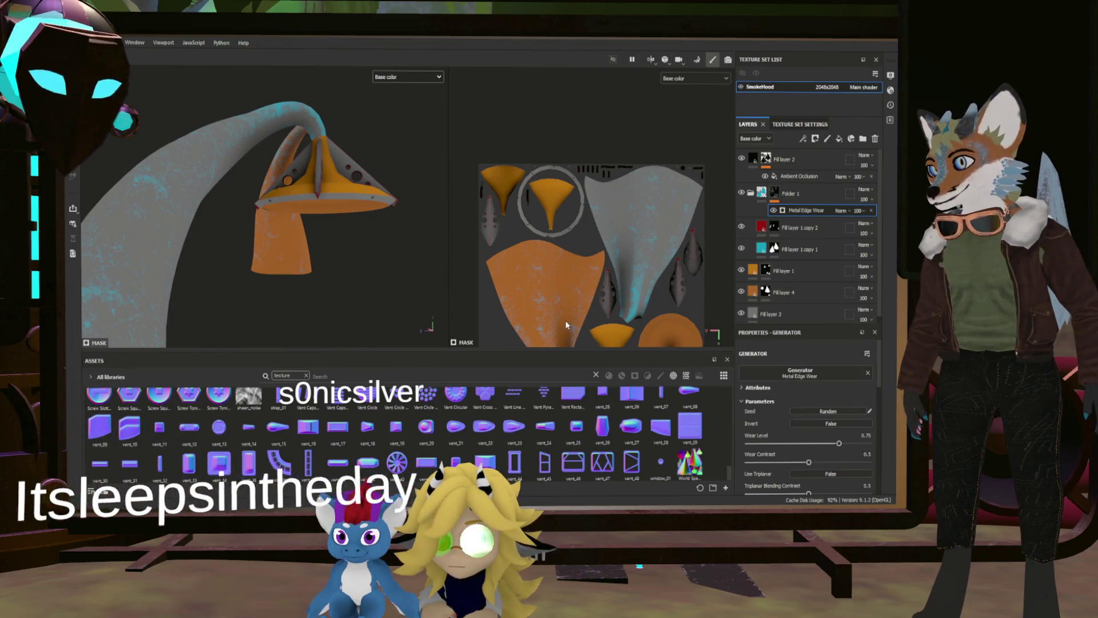
click(827, 424)
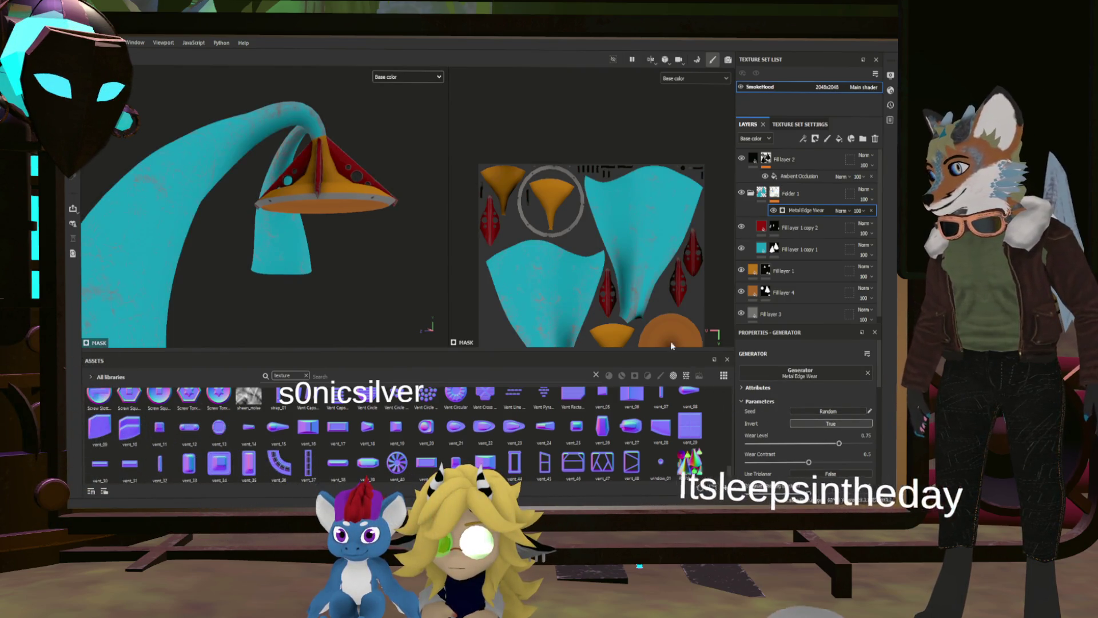
drag(415, 180, 588, 256)
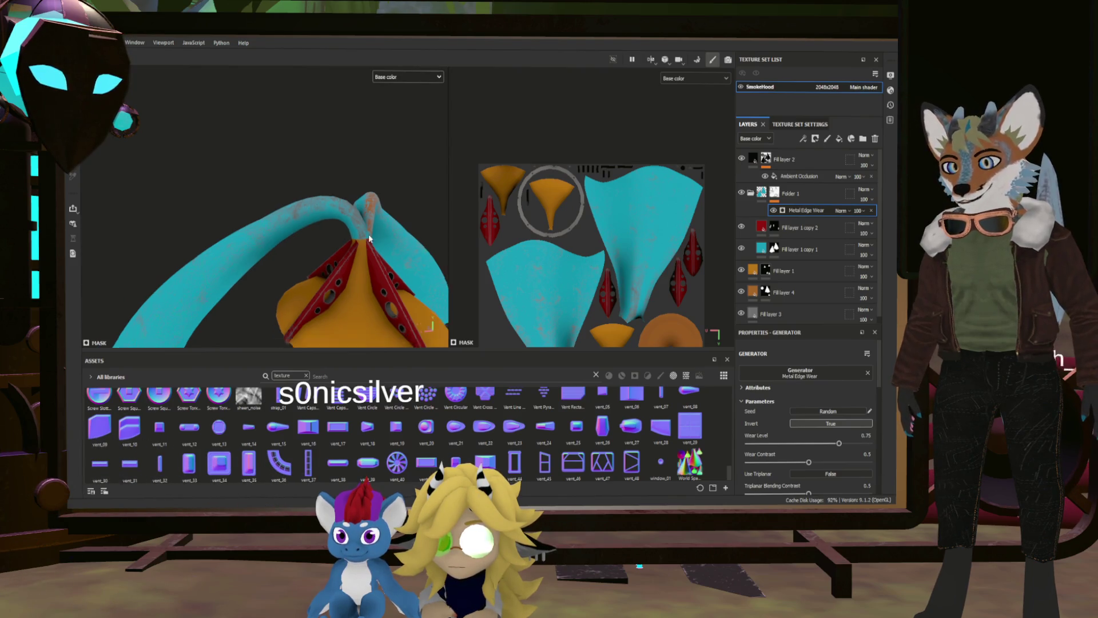
Lower the Metal Edge Wear level to about 0.56 and check the hood from another angle.
scroll(down, 3)
scroll(up, 3)
scroll(up, 3)
drag(369, 233, 381, 191)
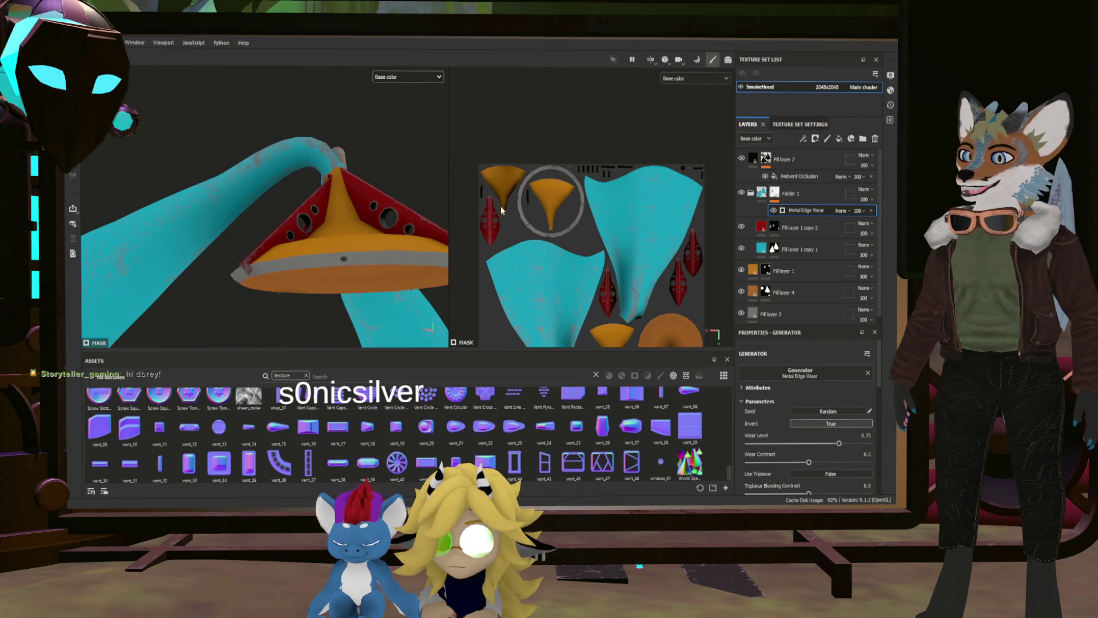
scroll(down, 3)
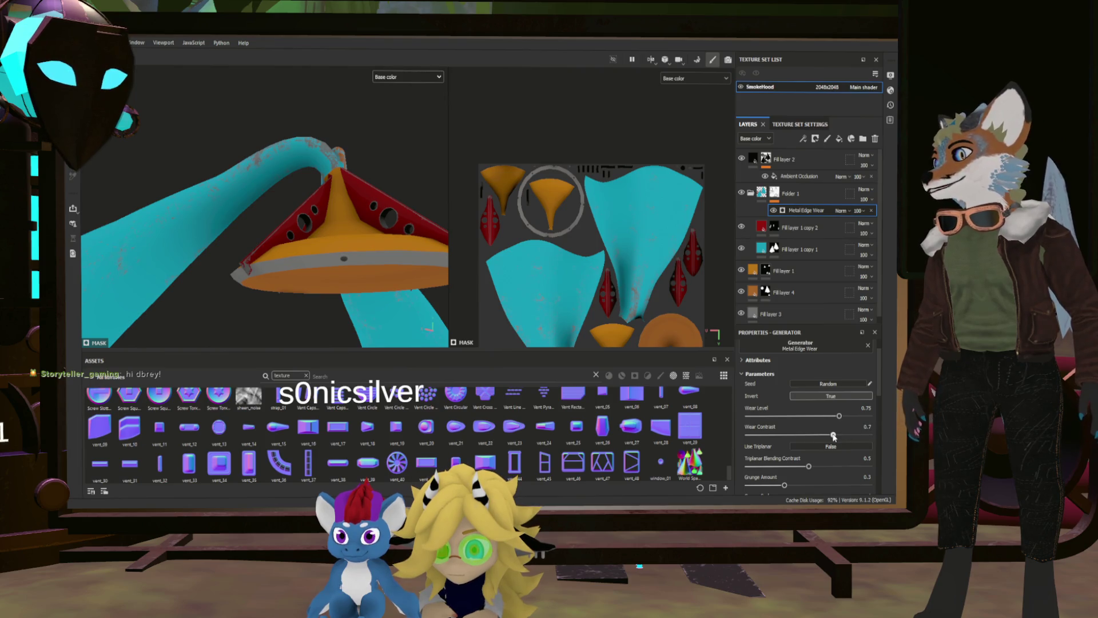
drag(840, 416, 812, 430)
scroll(down, 3)
drag(252, 274, 404, 182)
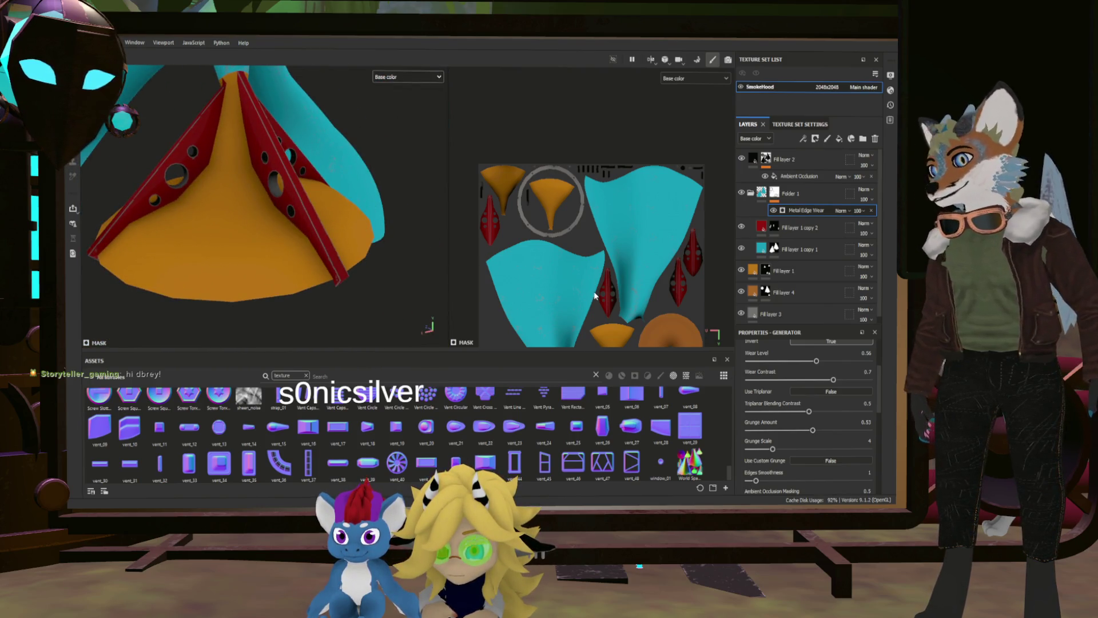
click(777, 314)
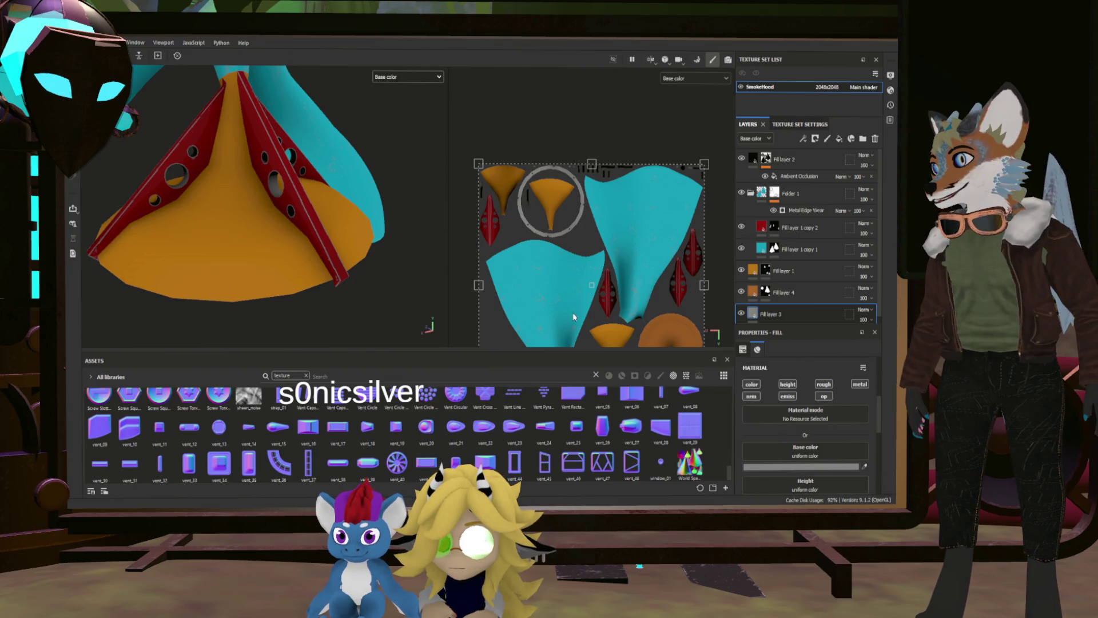
Inspect the hood from the front and zoom the UV view onto the funnel islands.
drag(312, 284, 357, 265)
drag(589, 338, 549, 358)
scroll(up, 3)
scroll(up, 3)
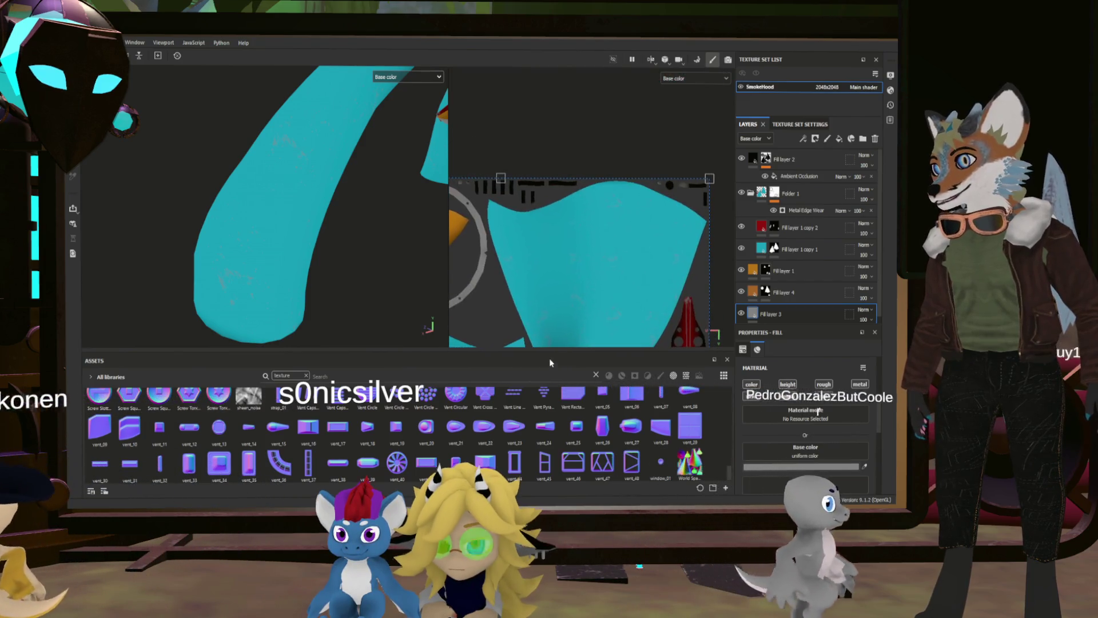
scroll(up, 3)
drag(507, 196, 563, 279)
scroll(down, 3)
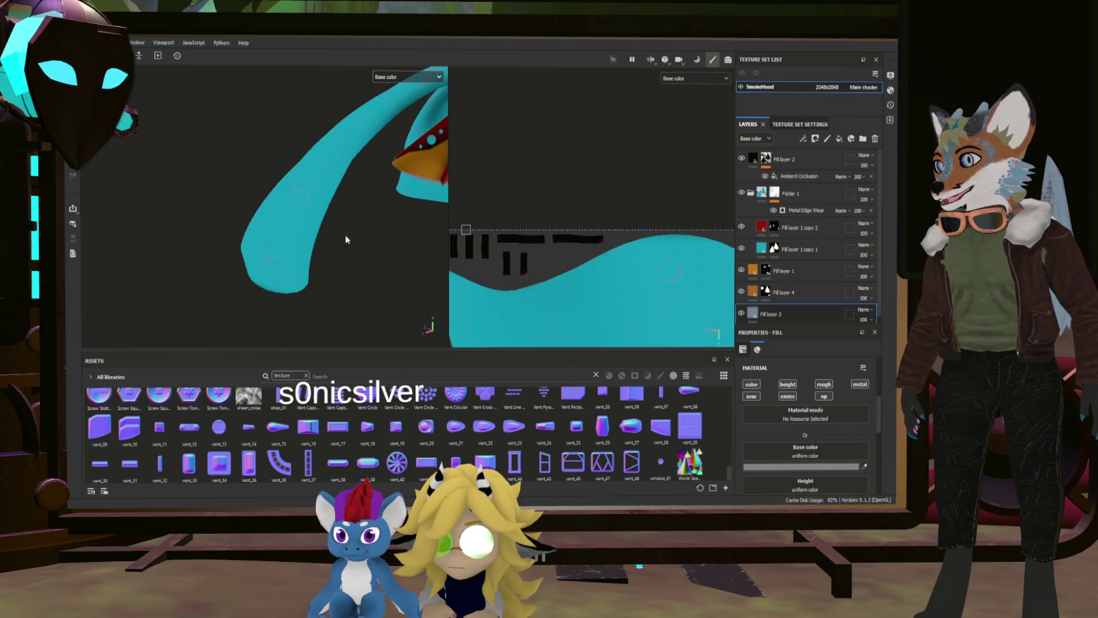
scroll(up, 3)
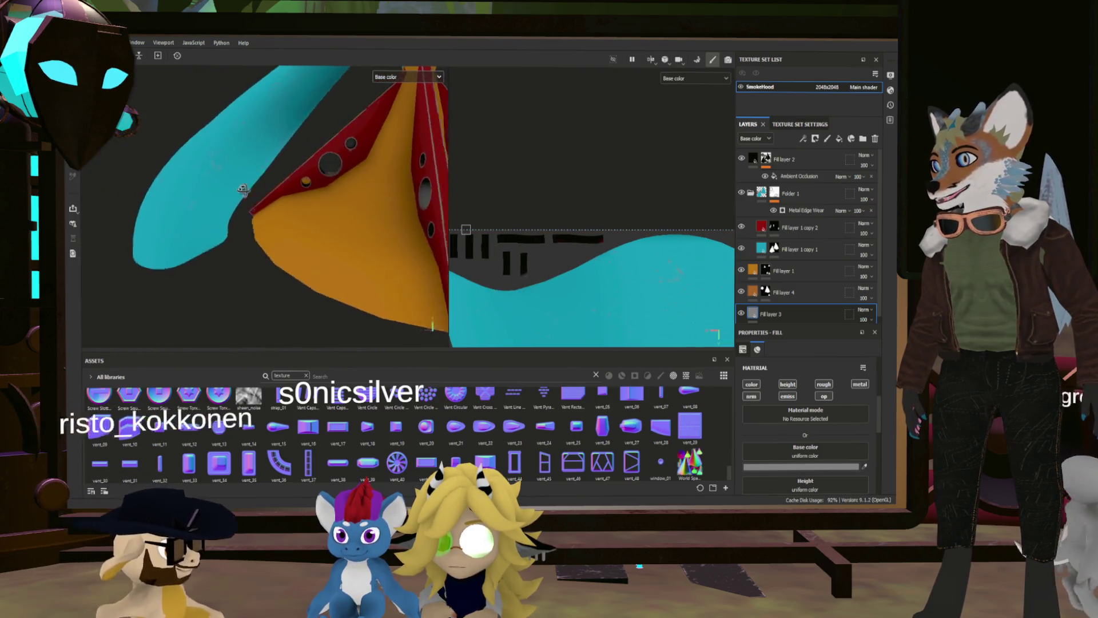
scroll(down, 3)
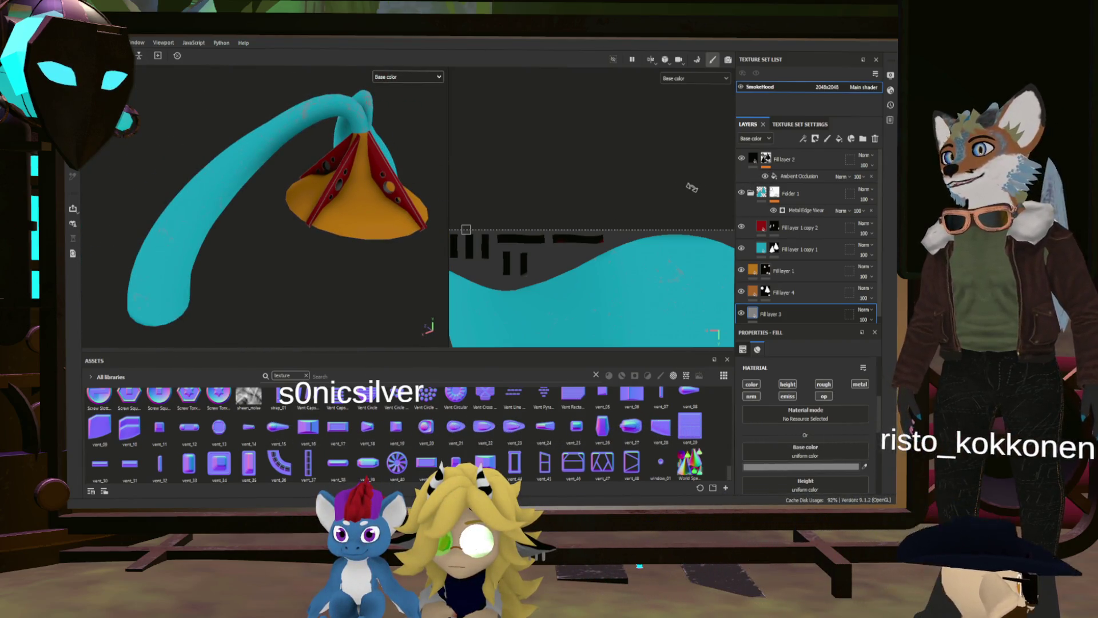
drag(398, 186, 295, 237)
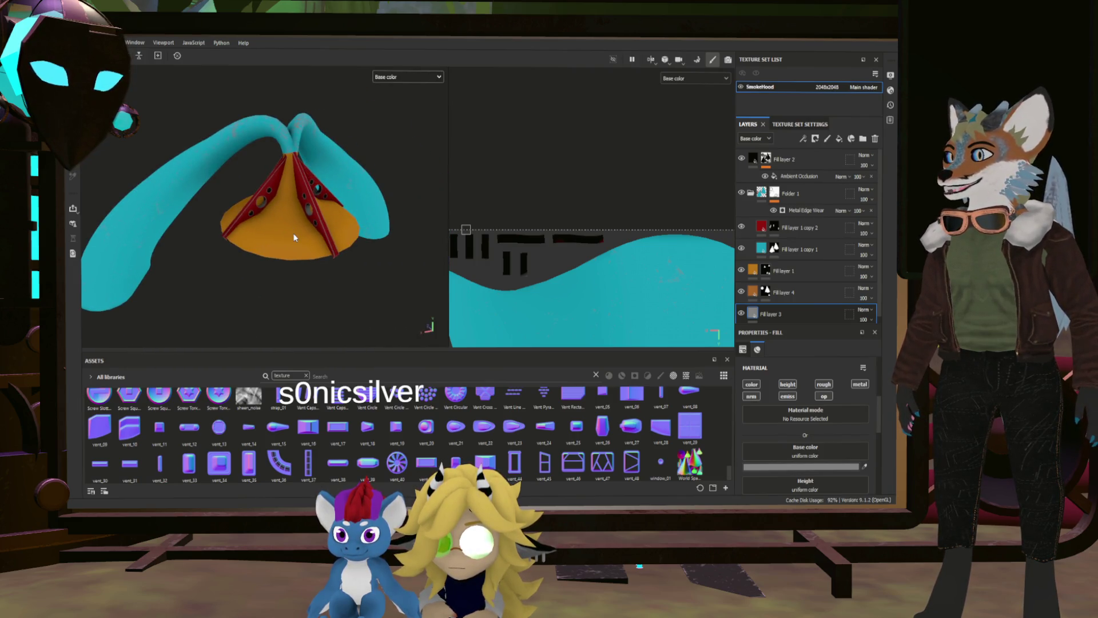
click(804, 177)
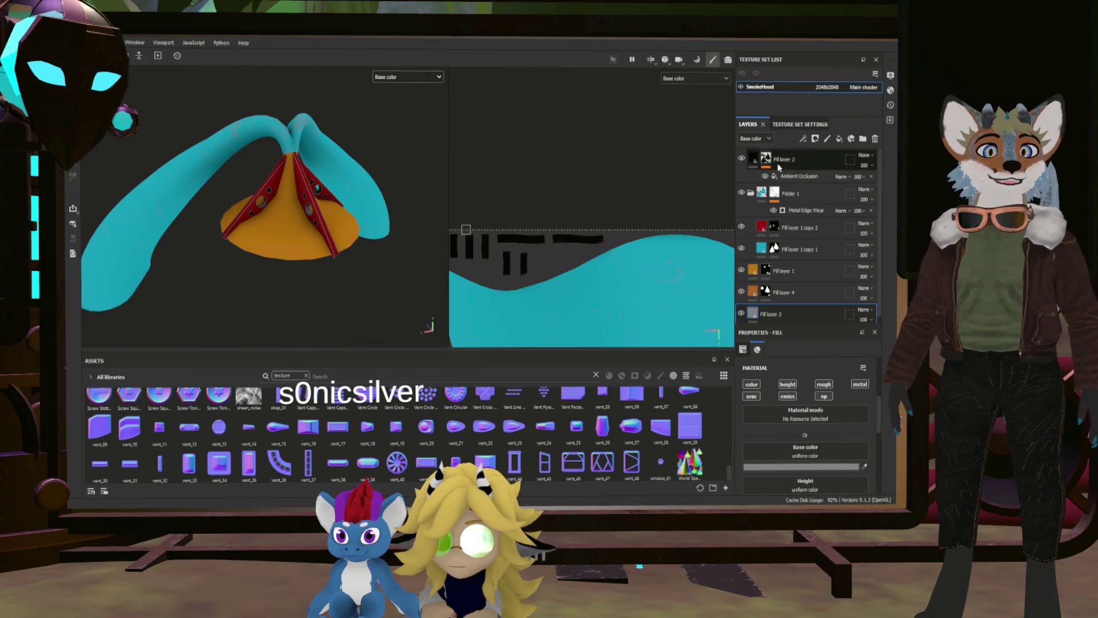
Group all layers into Folder 2 and add Fill layer 5 without normal, height and emissive channels.
click(799, 308)
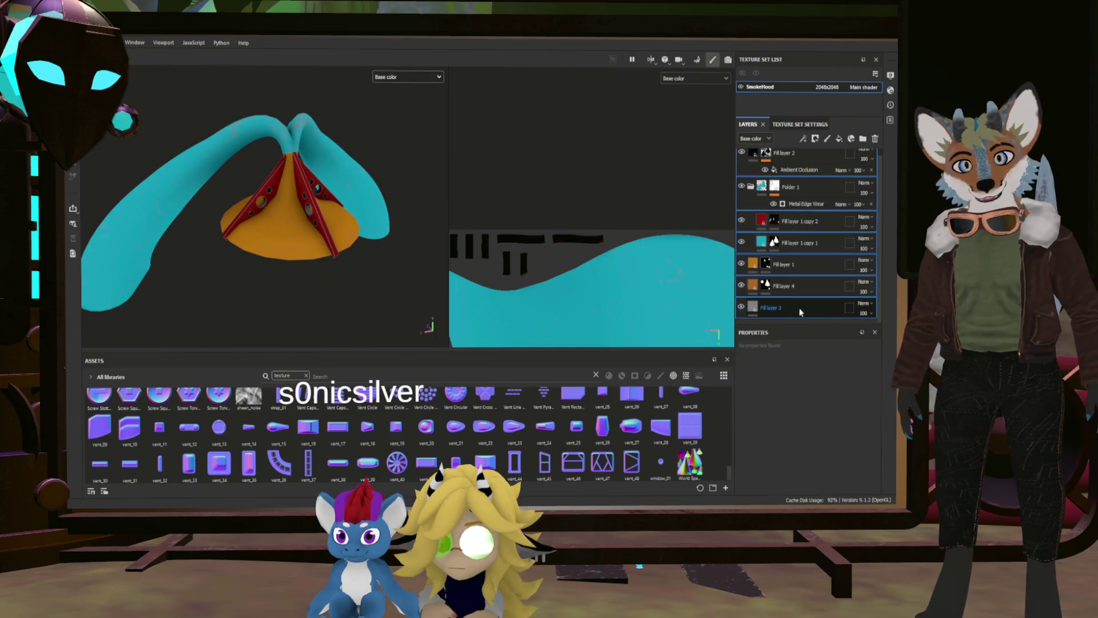
drag(769, 152, 771, 155)
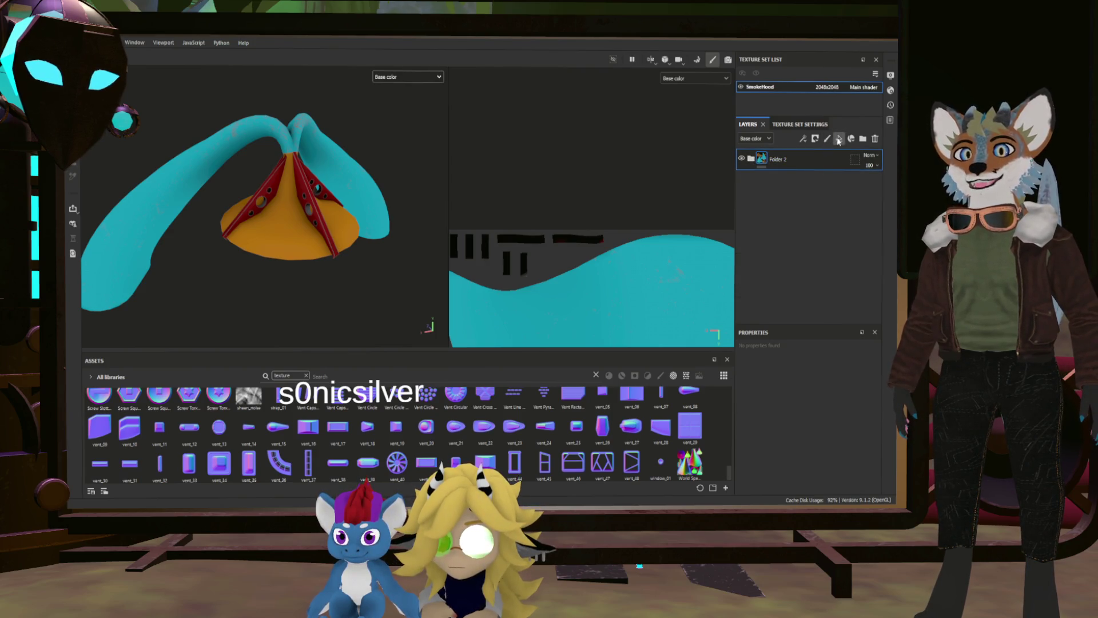
click(838, 140)
click(751, 396)
click(788, 384)
click(788, 396)
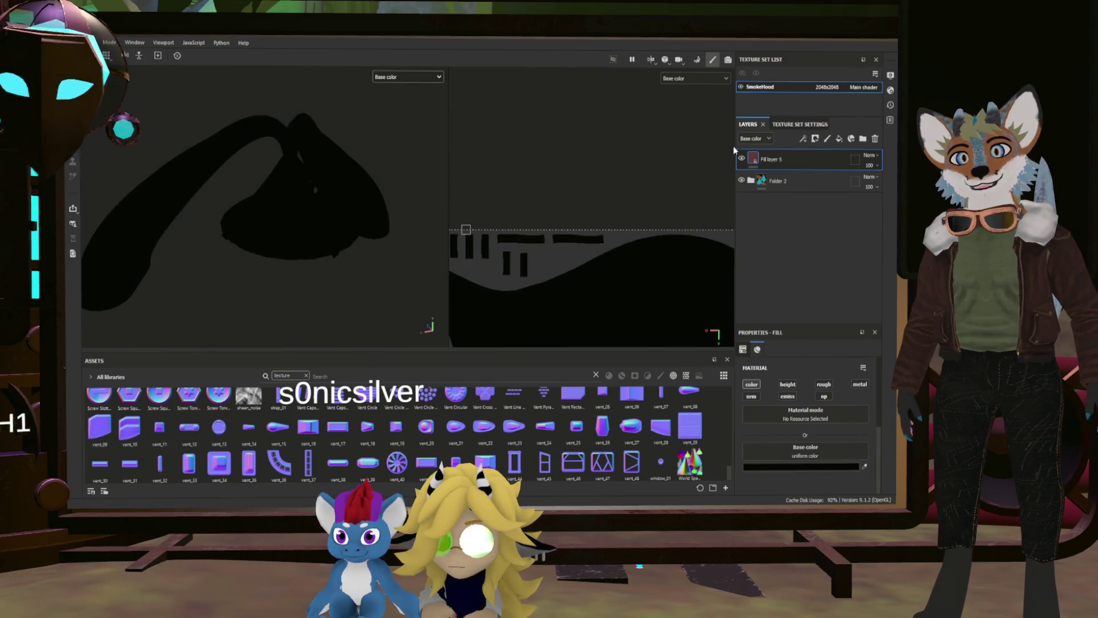
Give Fill layer 5 a black mask, duplicate it, and select its mask.
click(752, 160)
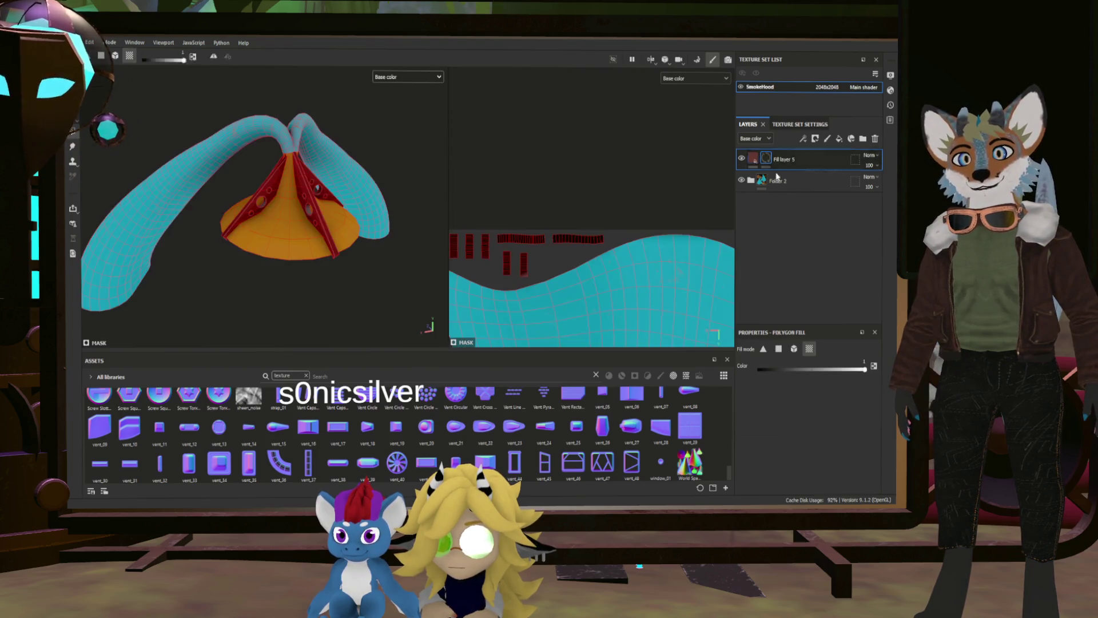
key(ctrl+d)
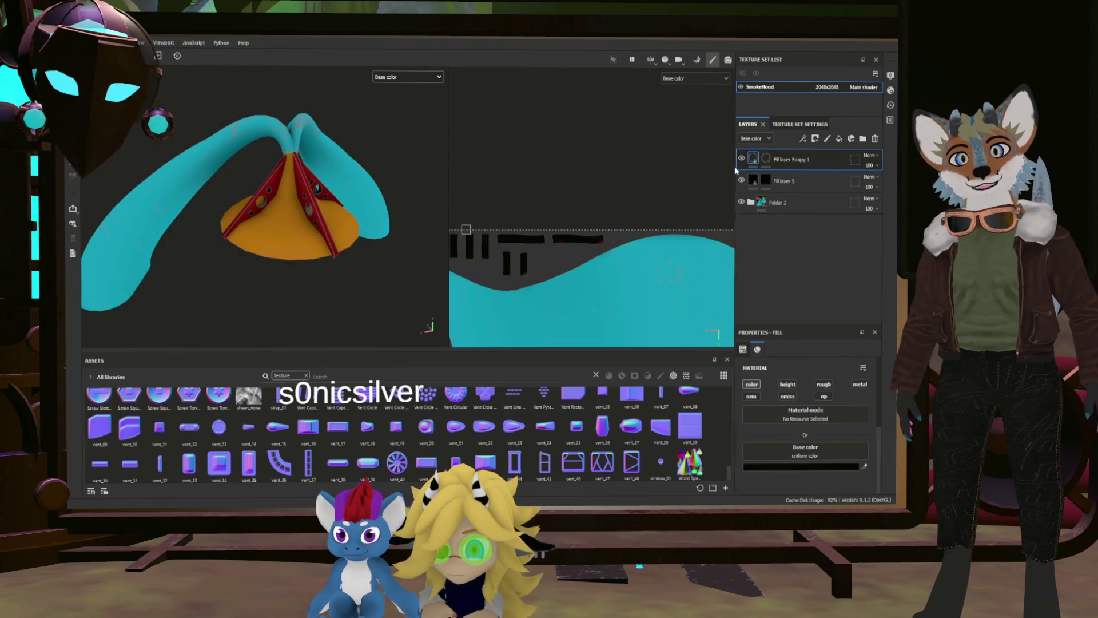
click(767, 180)
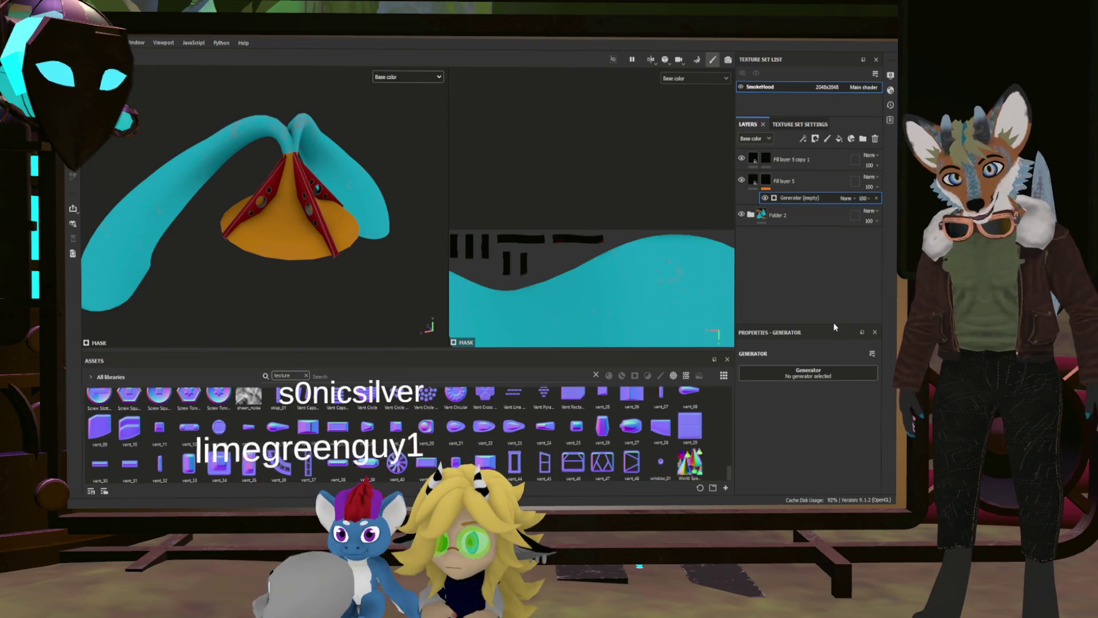
Make the mask generator MatFx Comic Book on Ambient Occlusion with input contrast 1.
click(808, 373)
click(806, 399)
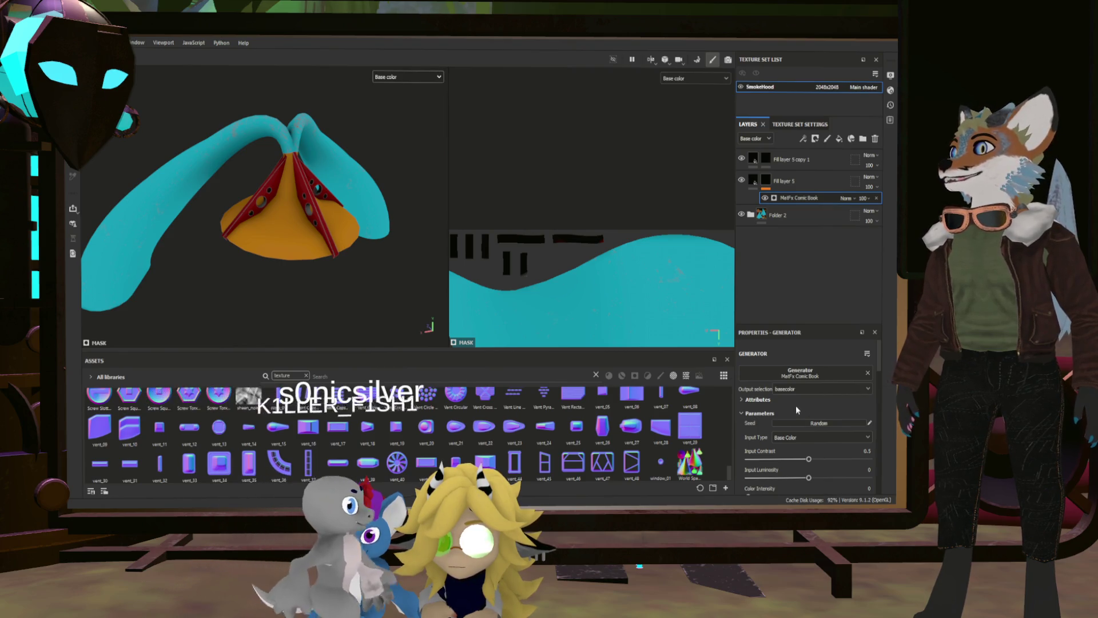
drag(808, 459, 816, 459)
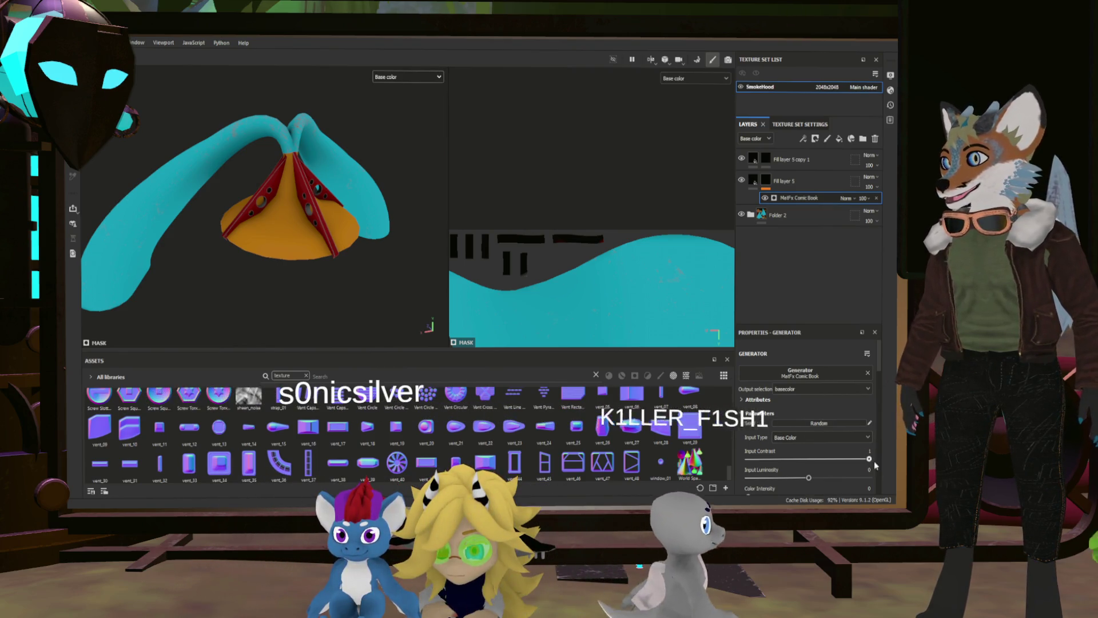
click(803, 434)
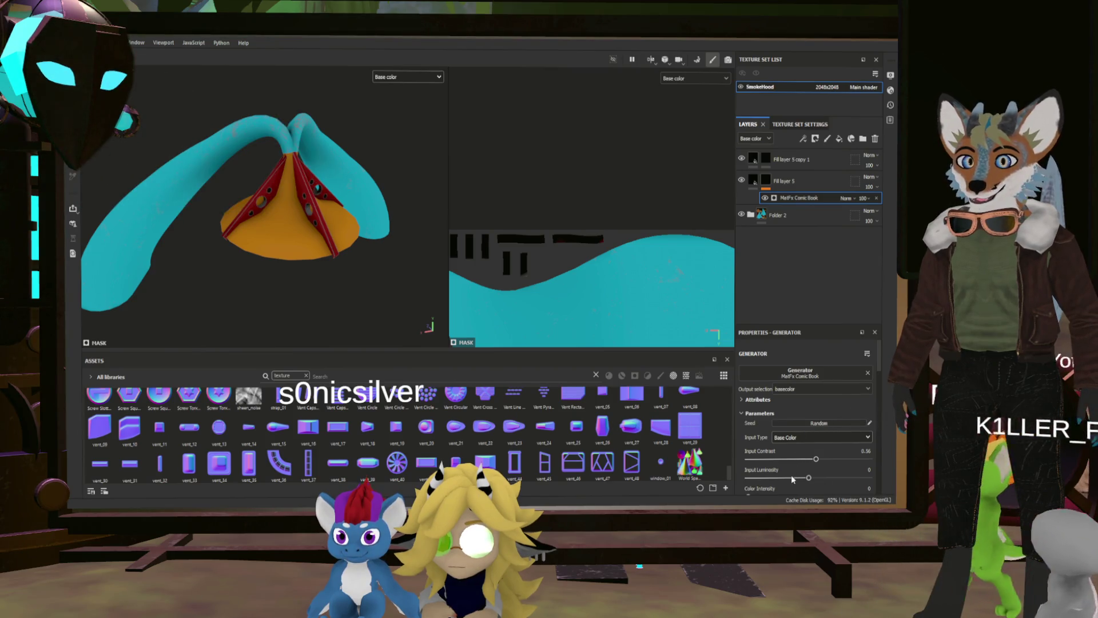
click(791, 475)
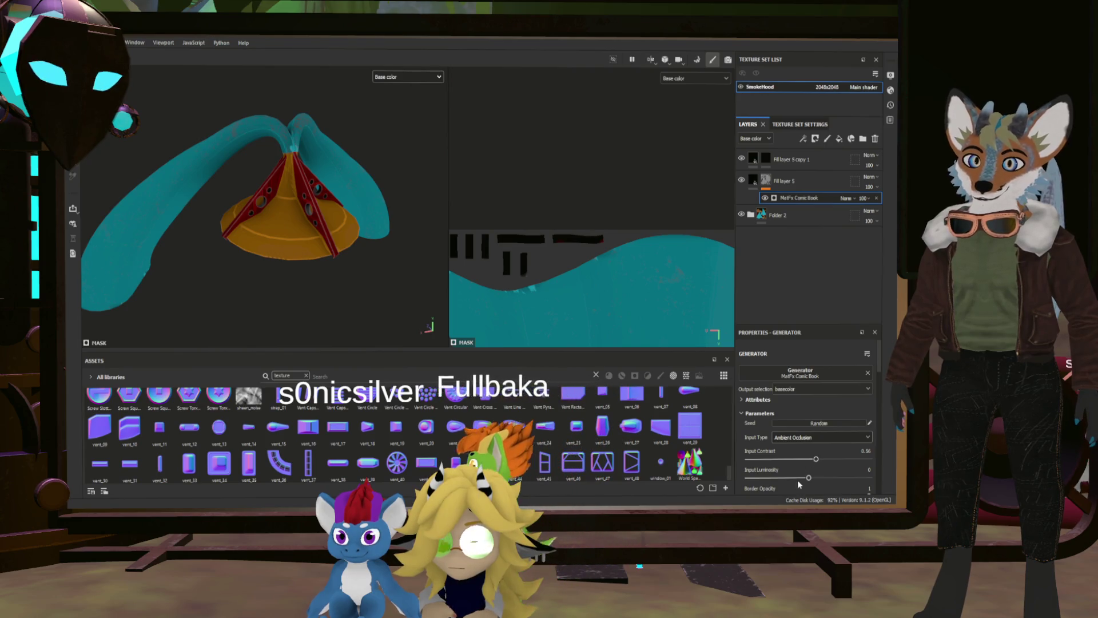
drag(815, 459, 892, 463)
Set paint intensity to 1 and input luminosity to about -0.5, then view the hatched cone.
scroll(down, 3)
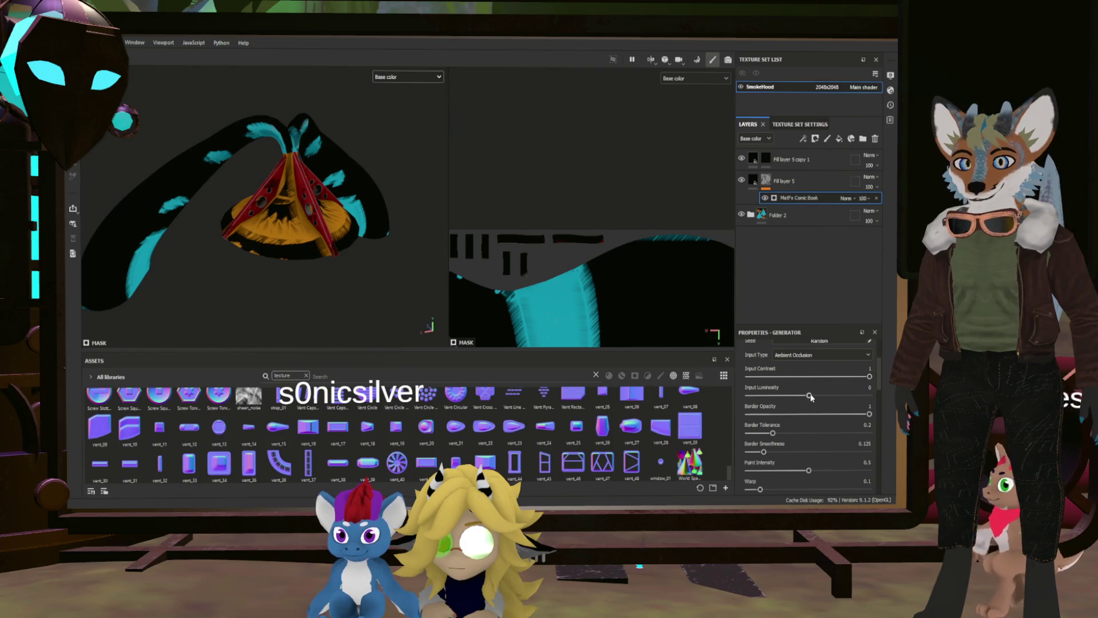
scroll(down, 3)
drag(809, 435, 869, 435)
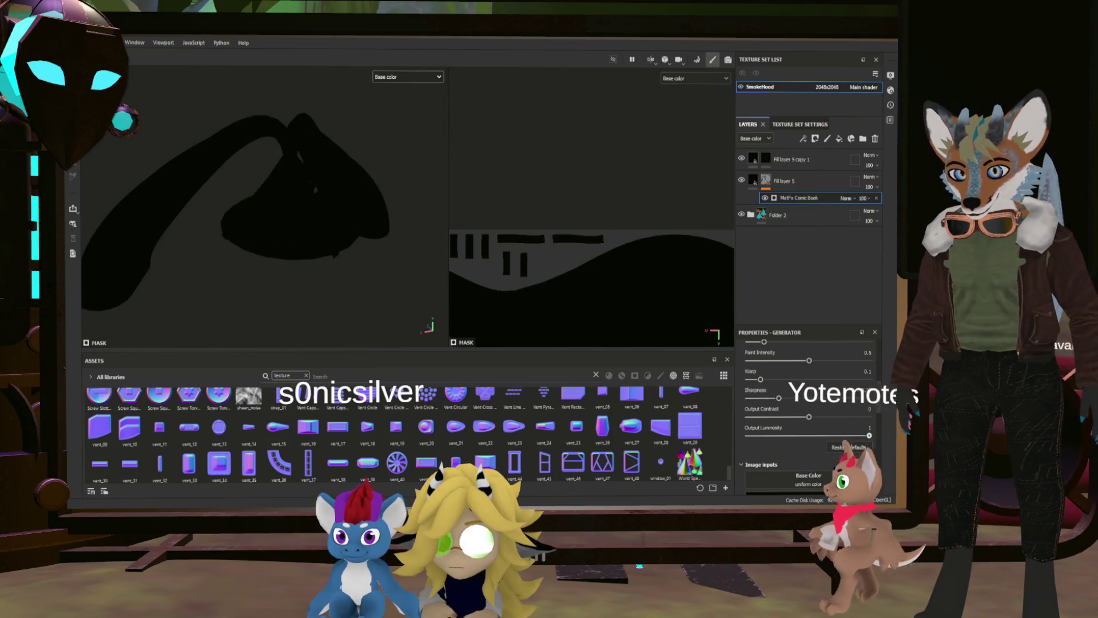
click(849, 447)
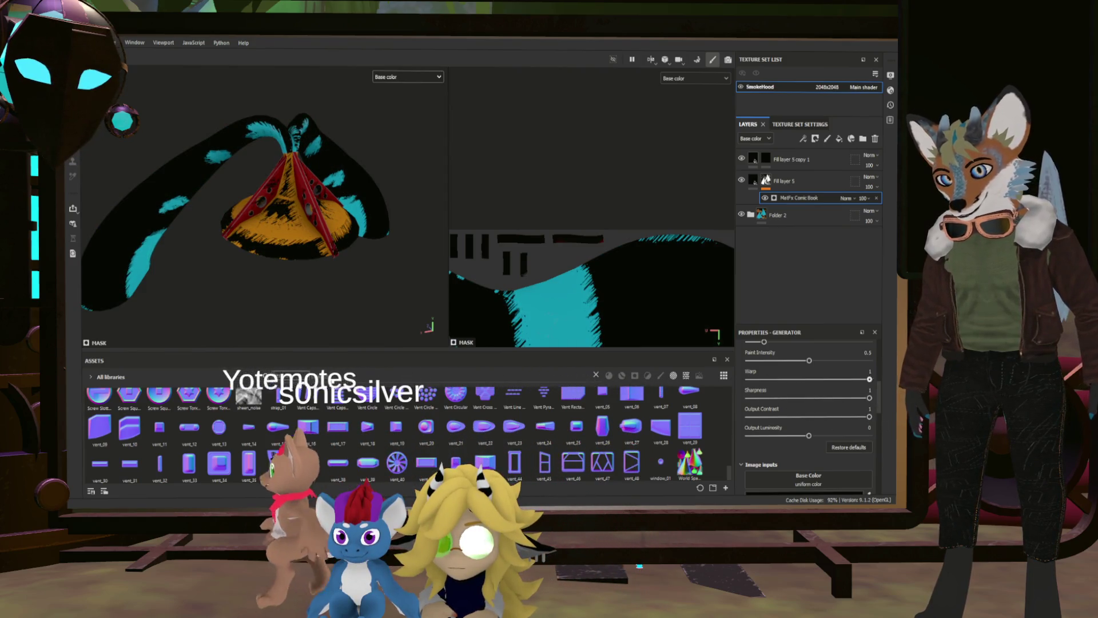
scroll(up, 3)
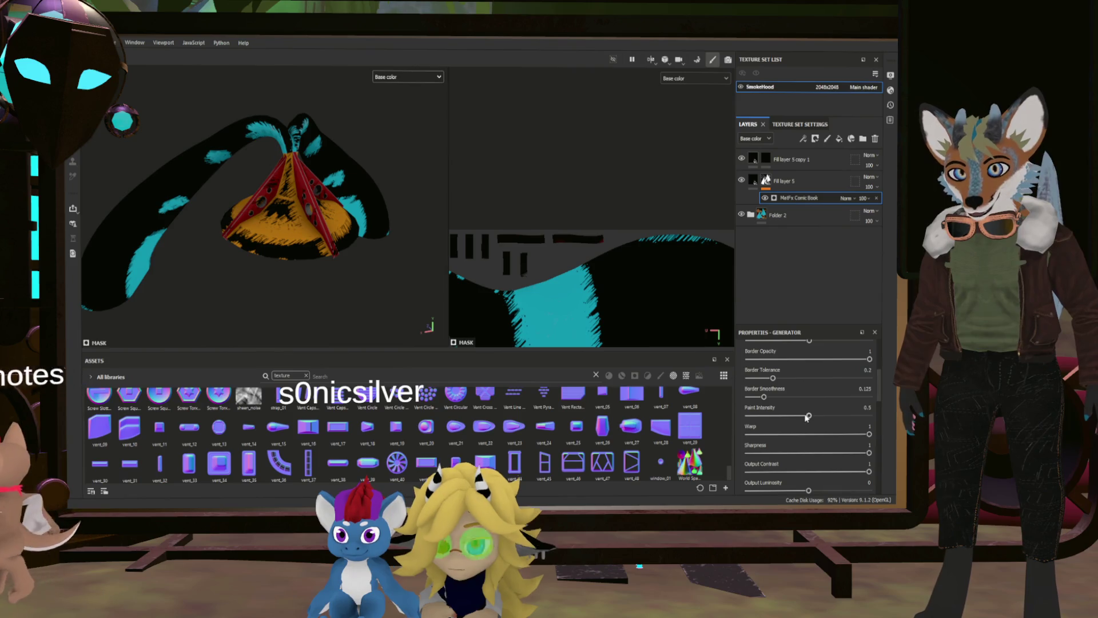
drag(809, 415, 869, 415)
scroll(up, 3)
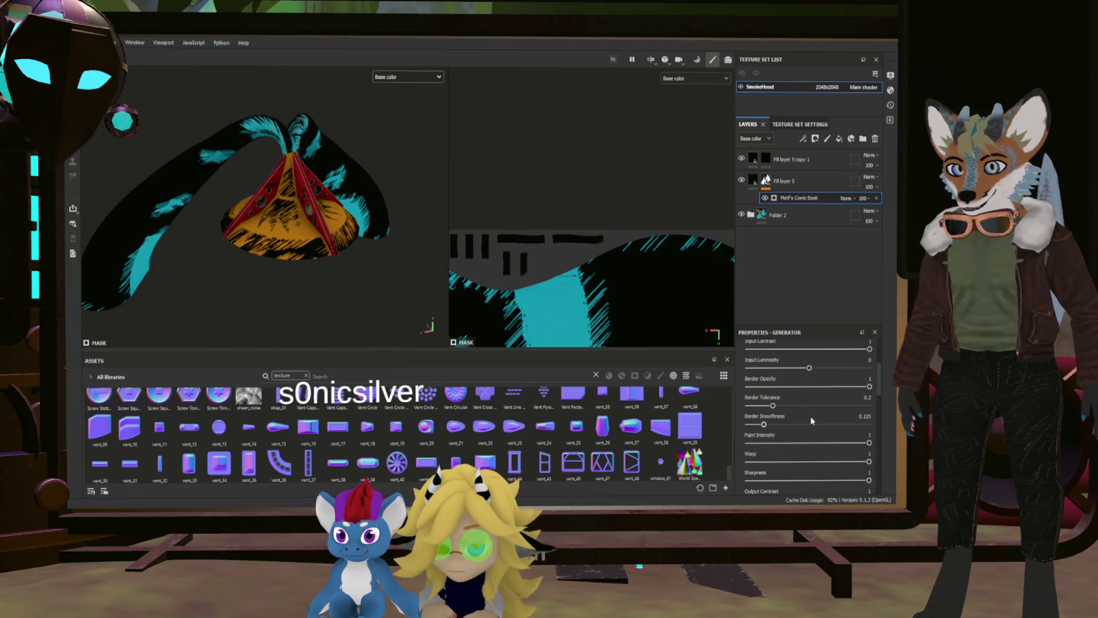
scroll(up, 3)
drag(807, 394, 777, 396)
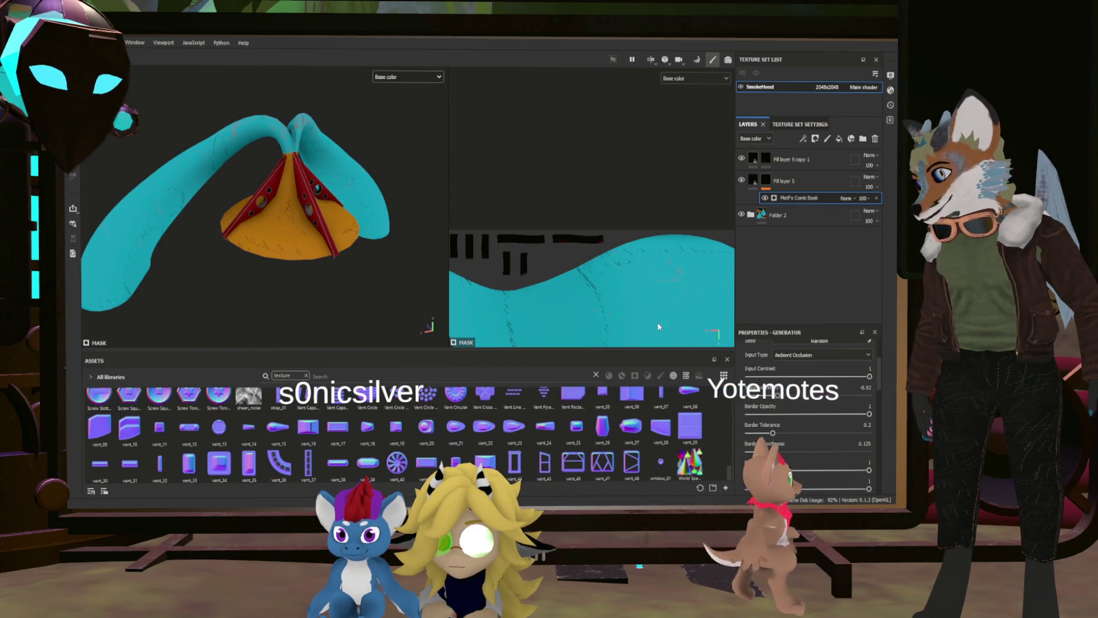
drag(375, 239, 533, 265)
scroll(down, 3)
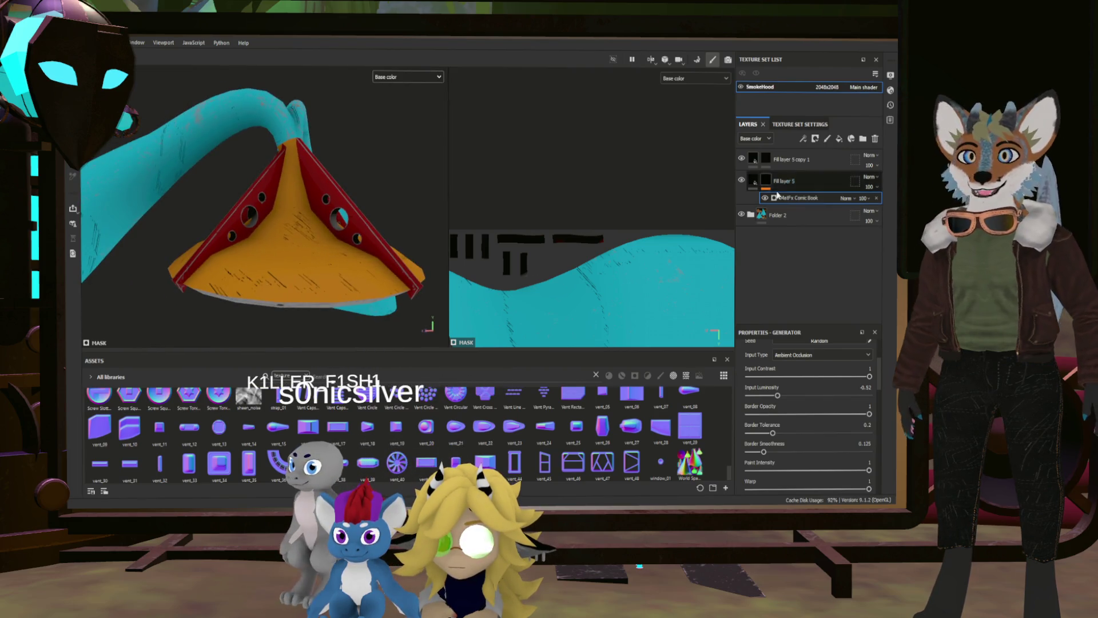
Duplicate Fill layer 5 copy 1 into copy 2 and add a generator to copy 1's mask.
click(756, 161)
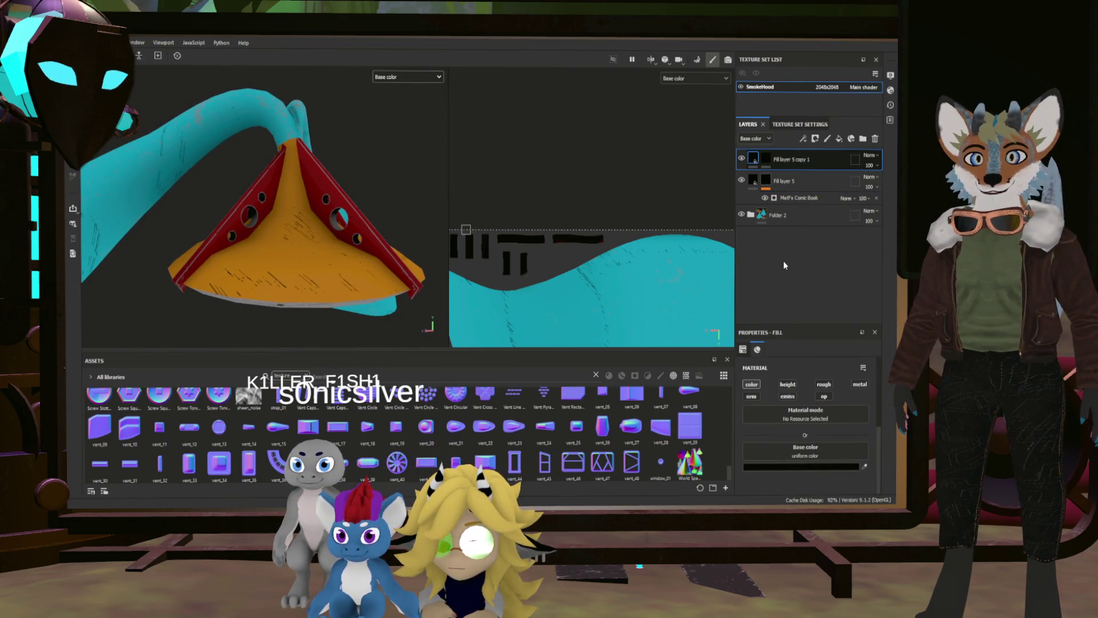
key(ctrl+d)
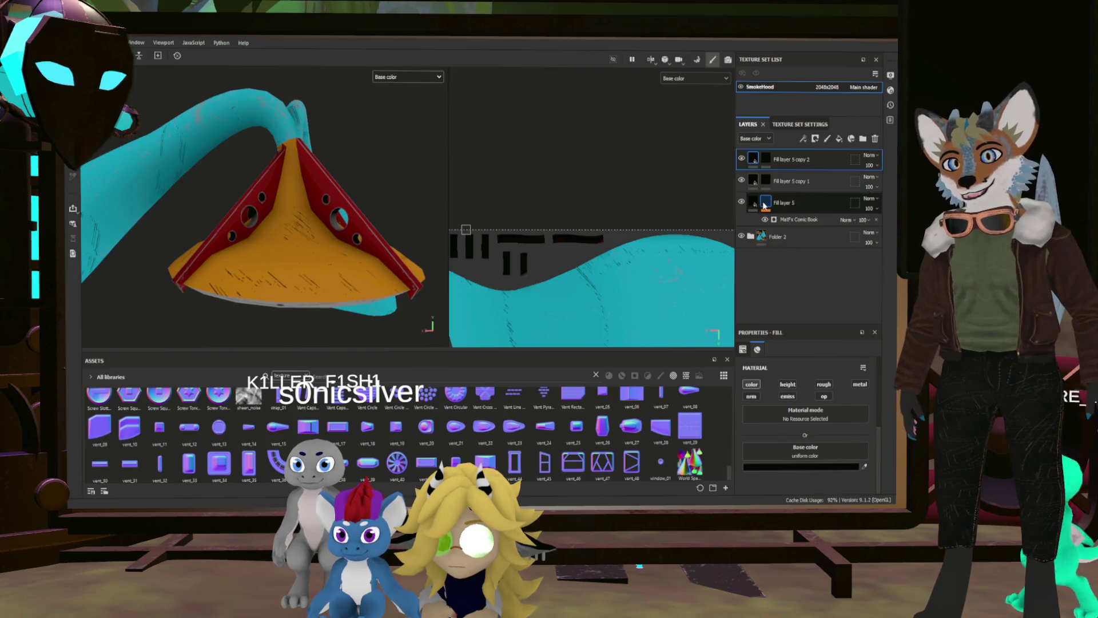
click(765, 182)
click(766, 183)
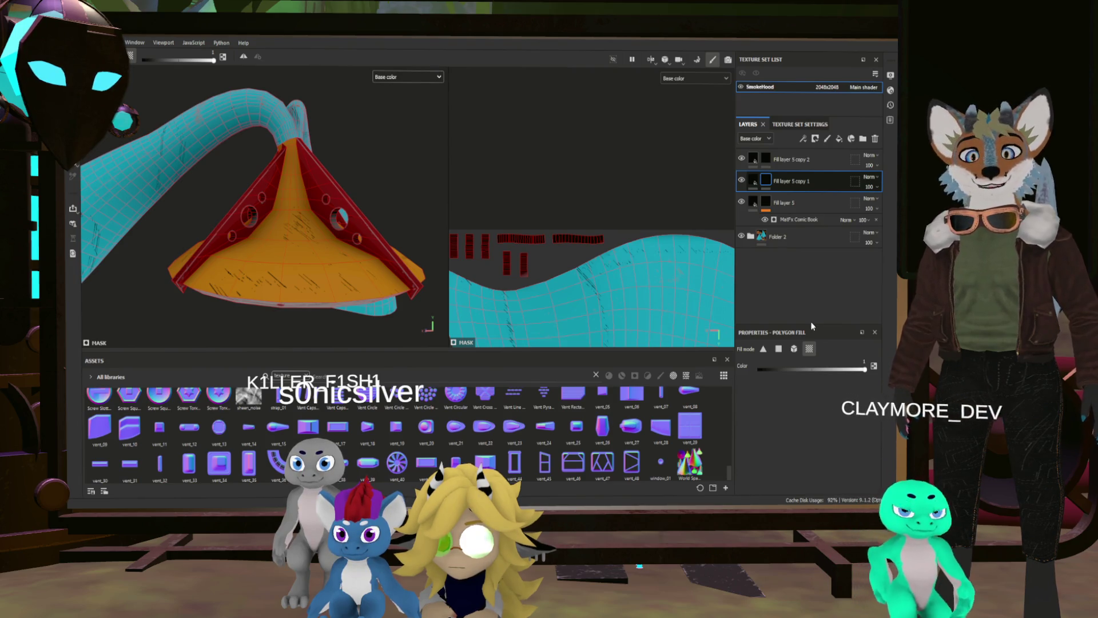
click(803, 139)
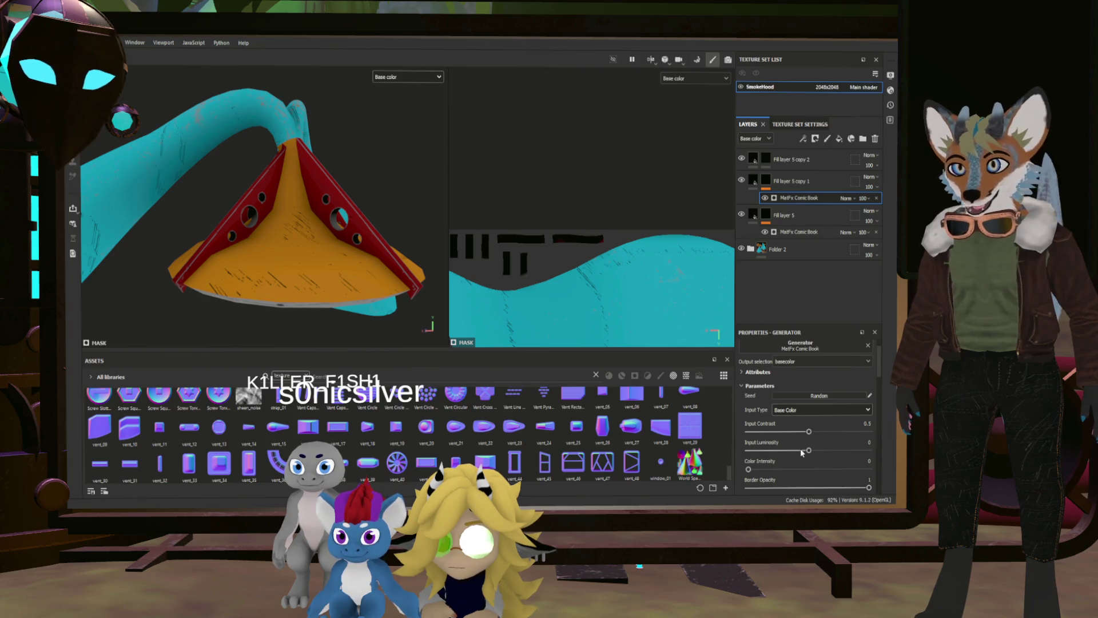
Set the comic generator's warp and paint intensity to 1, discarding a trial output luminosity change.
scroll(down, 3)
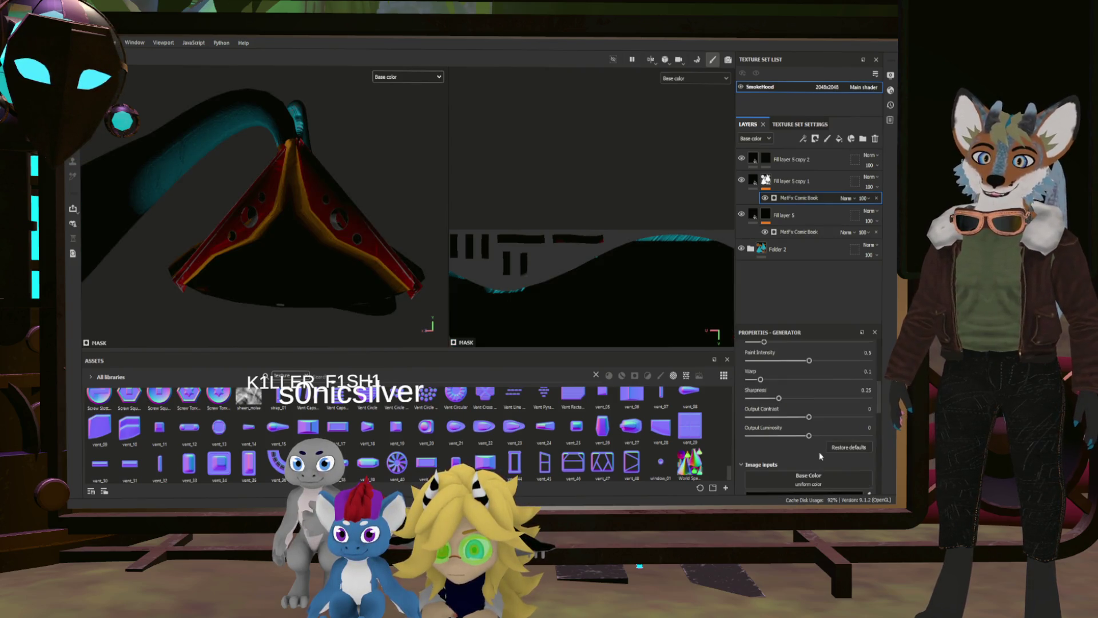
drag(809, 408, 867, 389)
key(ctrl+z)
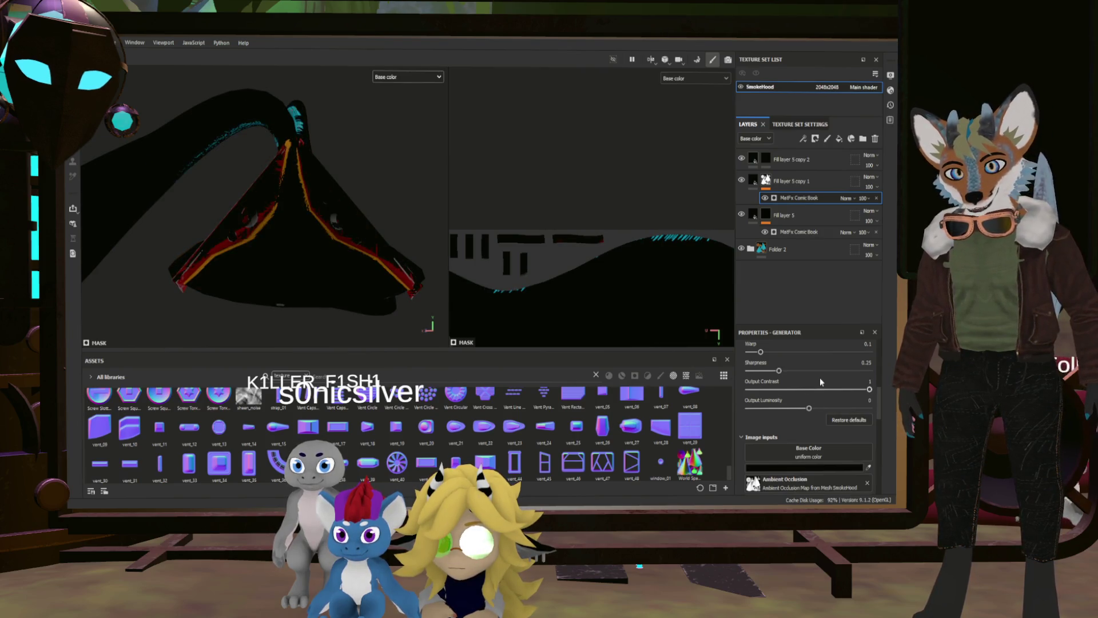
drag(761, 352, 870, 352)
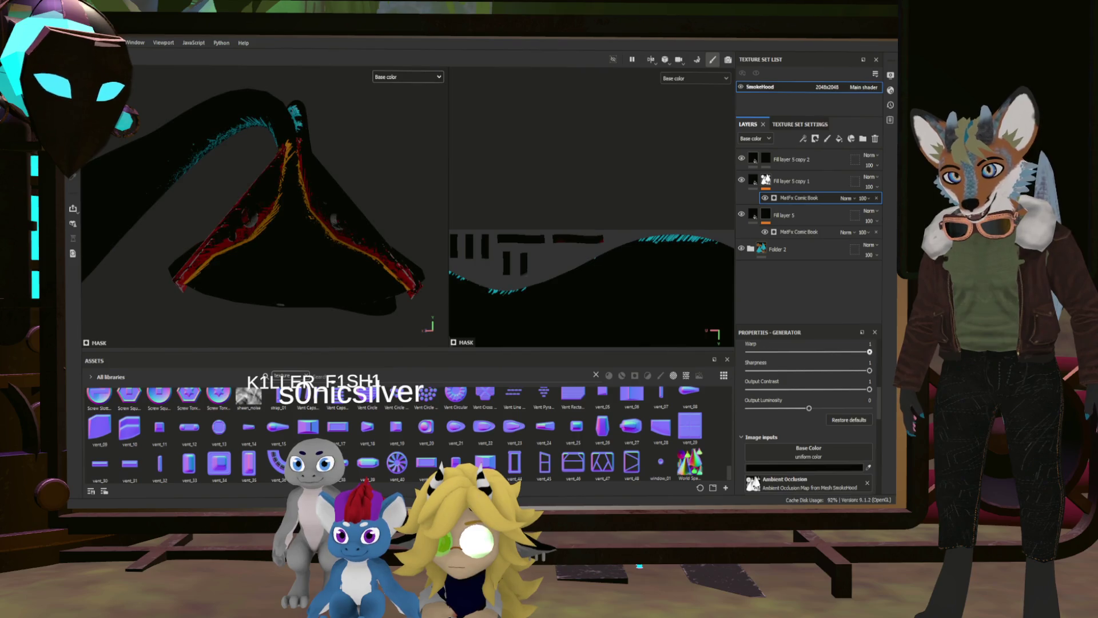
scroll(up, 3)
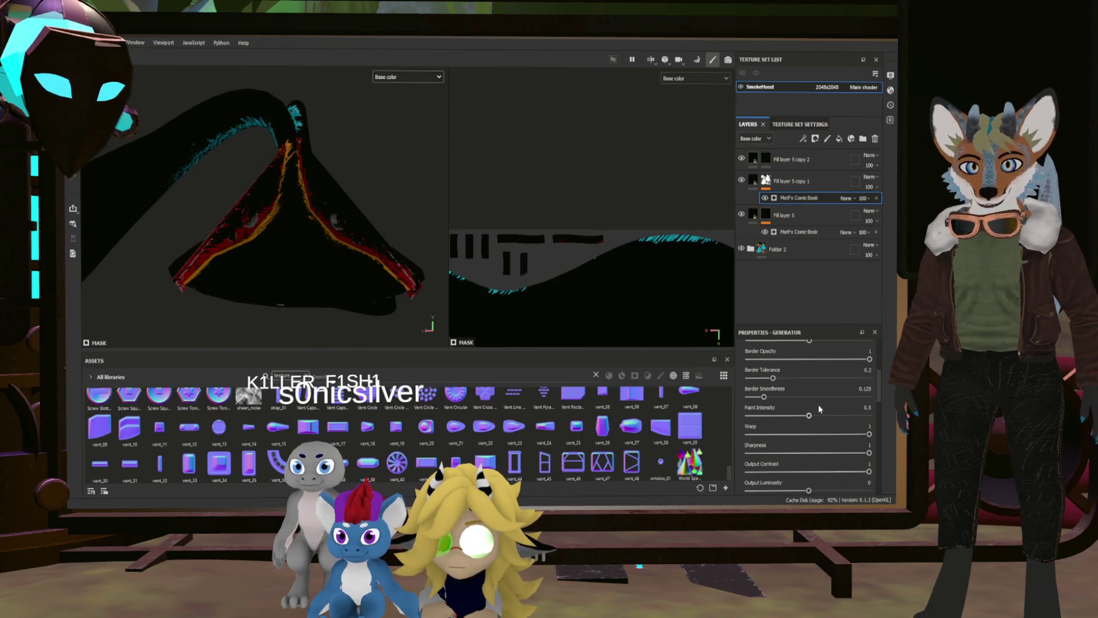
scroll(up, 3)
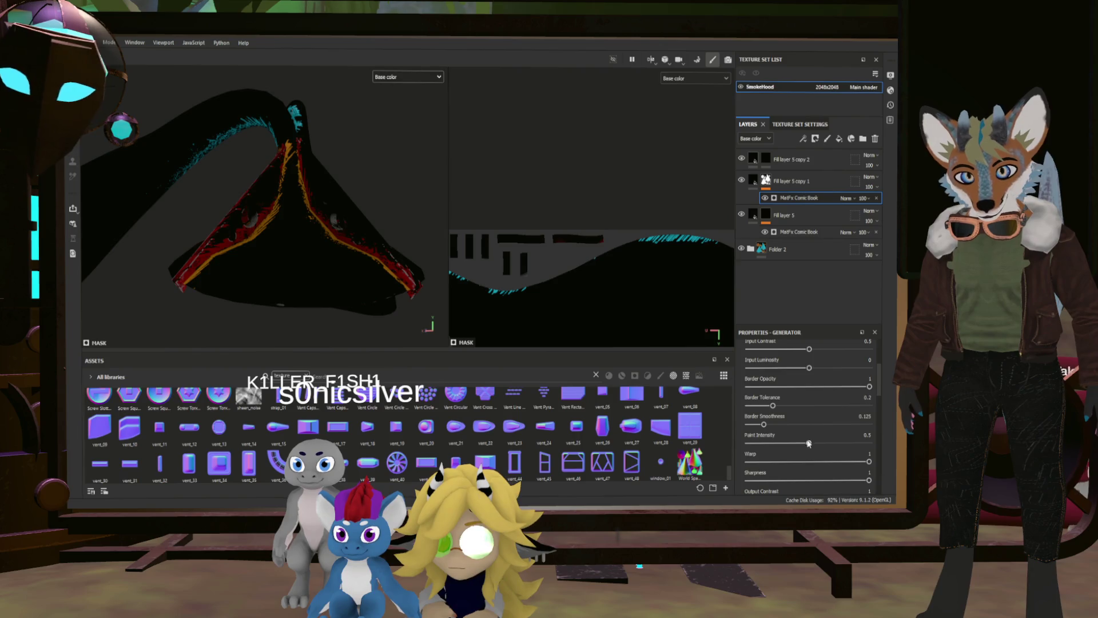
drag(808, 443, 869, 442)
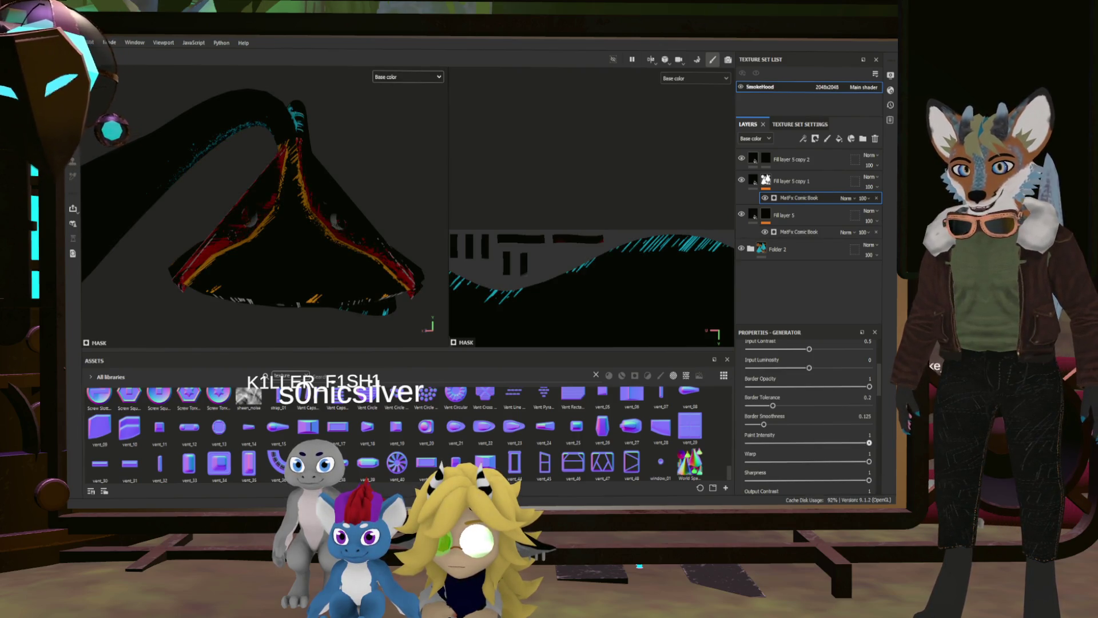
Raise input contrast and set input luminosity to about -0.52, then review the hood.
scroll(down, 3)
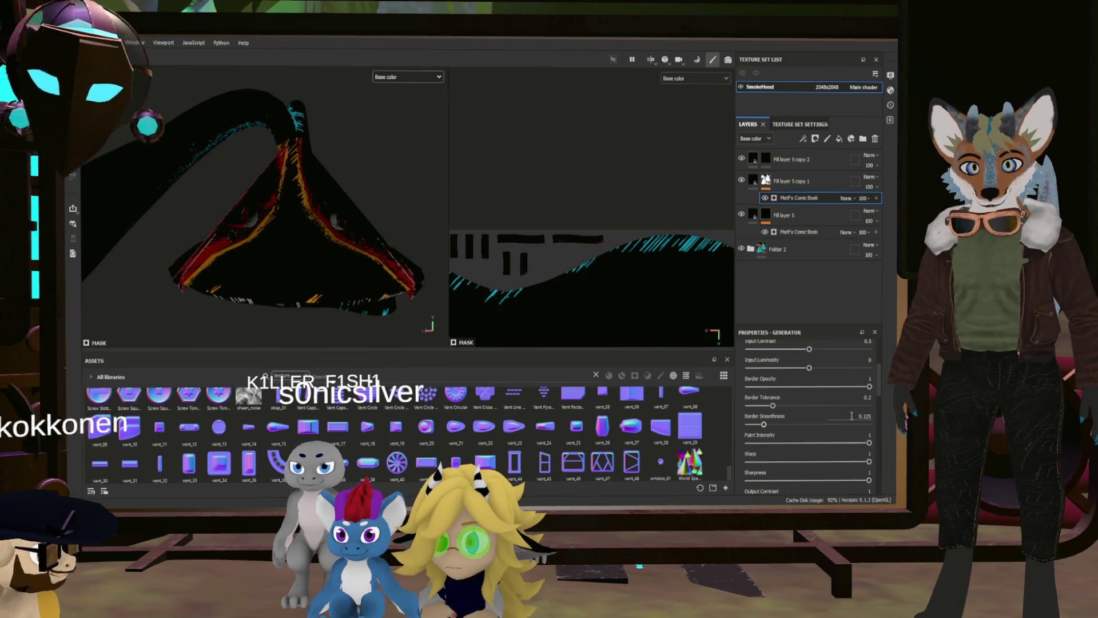
scroll(up, 3)
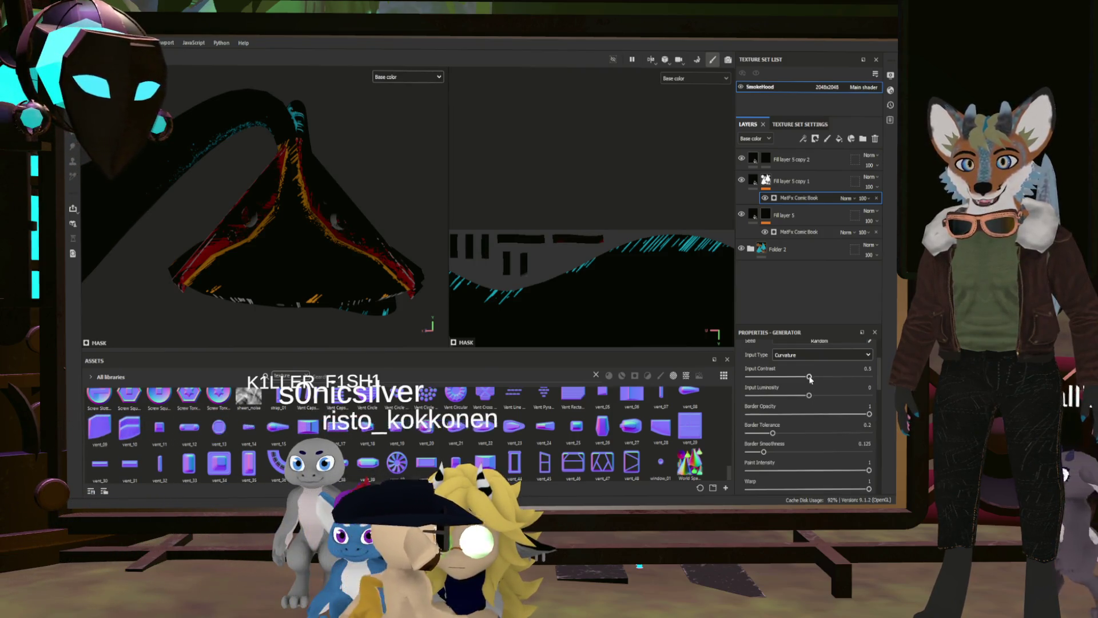
drag(809, 376, 873, 377)
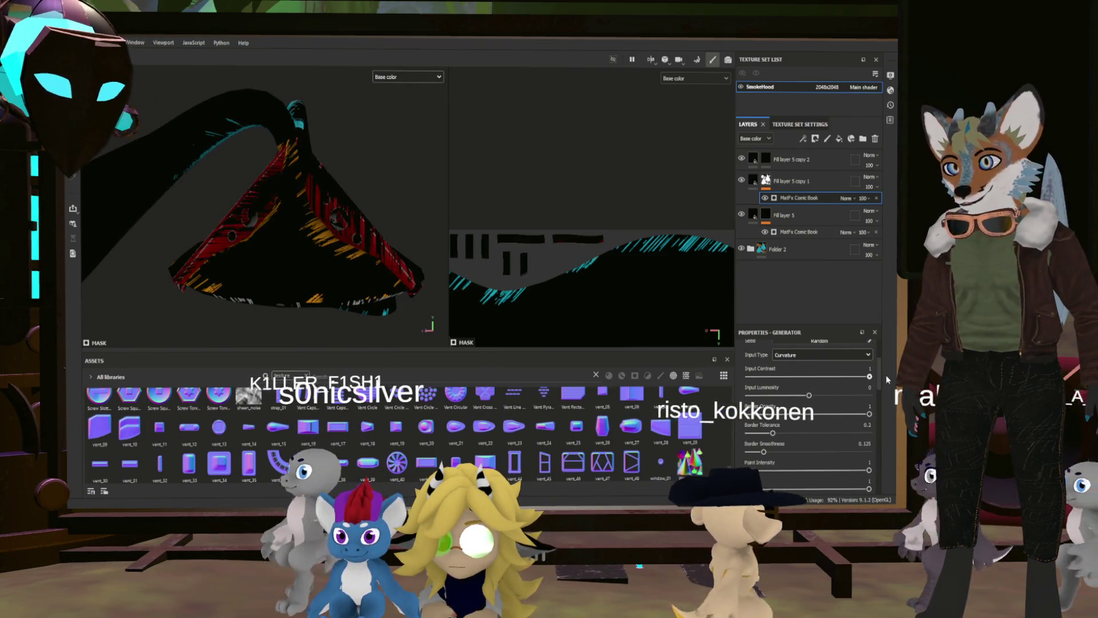
drag(809, 395, 778, 396)
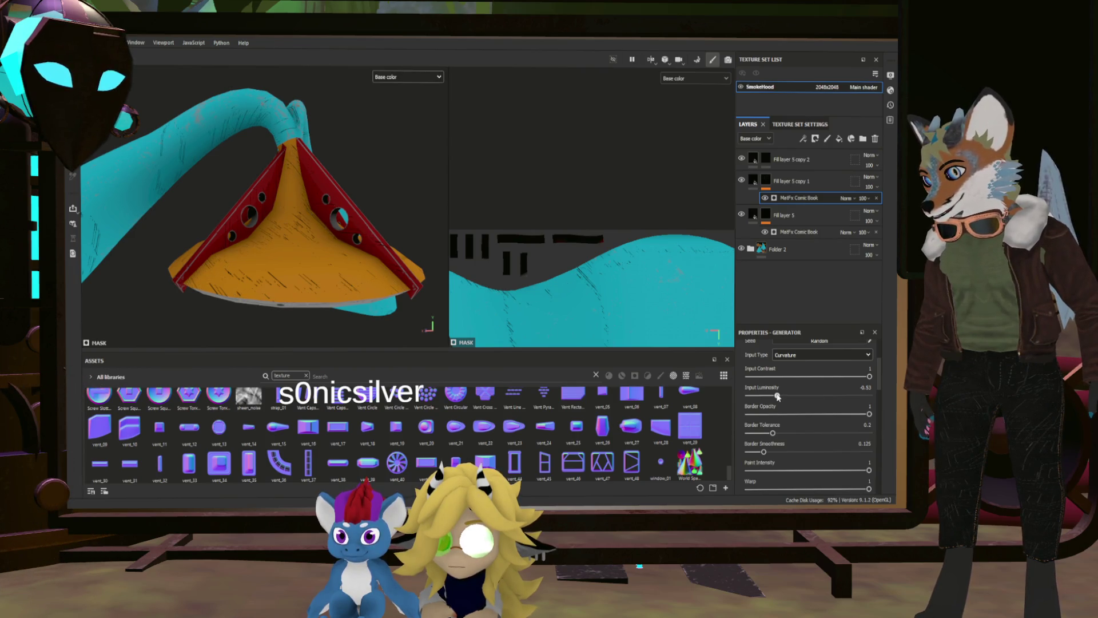
scroll(down, 3)
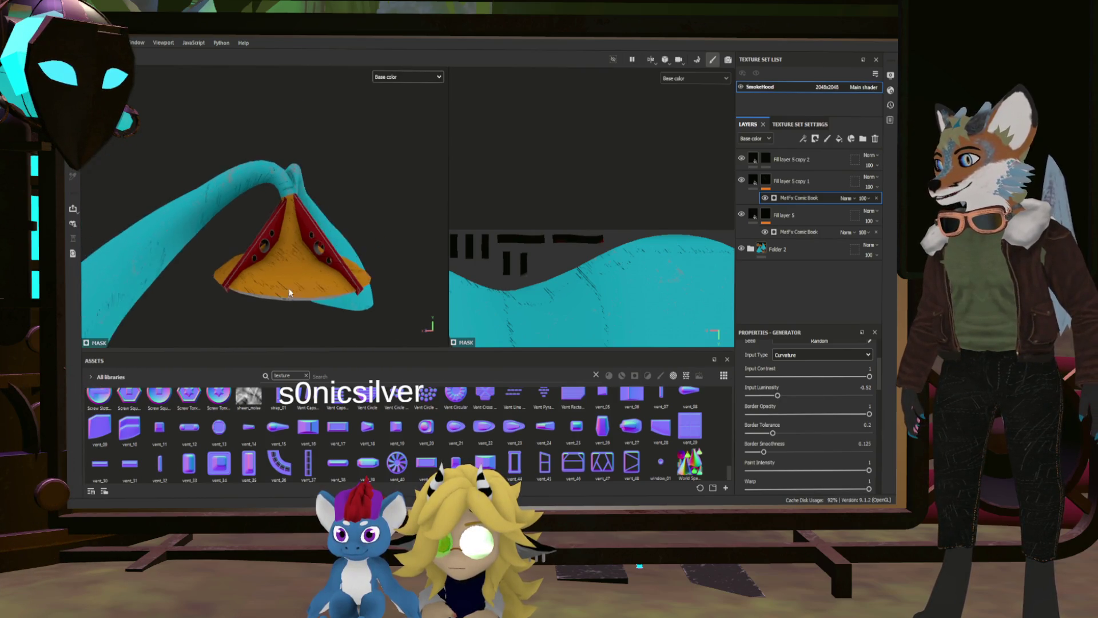
drag(356, 314, 380, 271)
scroll(up, 3)
scroll(up, 3)
click(756, 158)
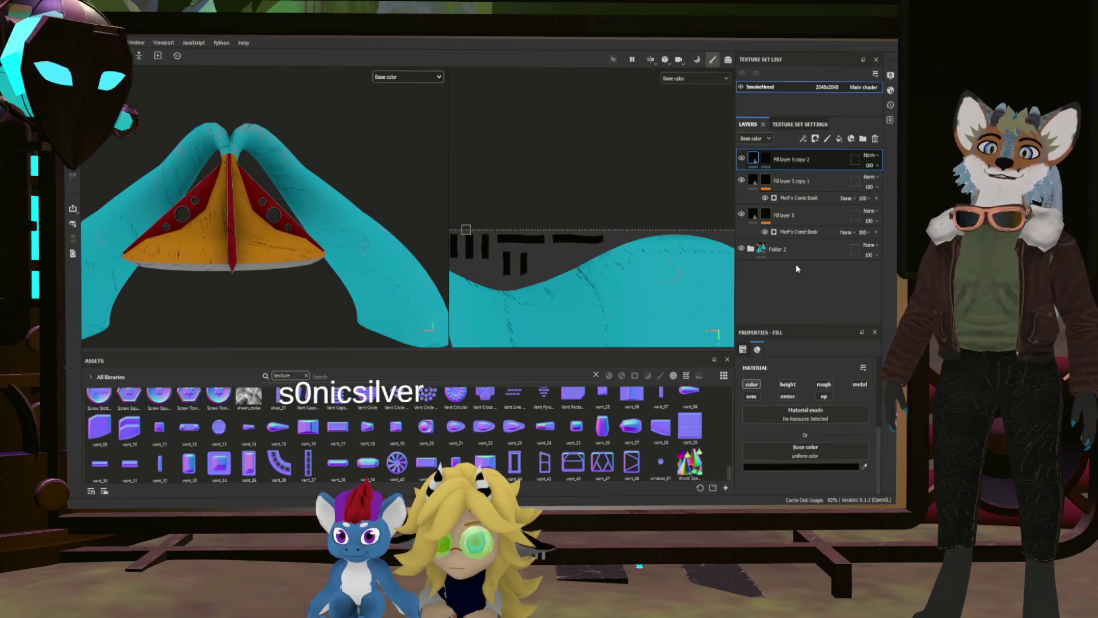
Duplicate Fill layer 5 copy 2 and add a Curvature generator to its mask.
key(ctrl+d)
click(764, 182)
click(765, 181)
key(4)
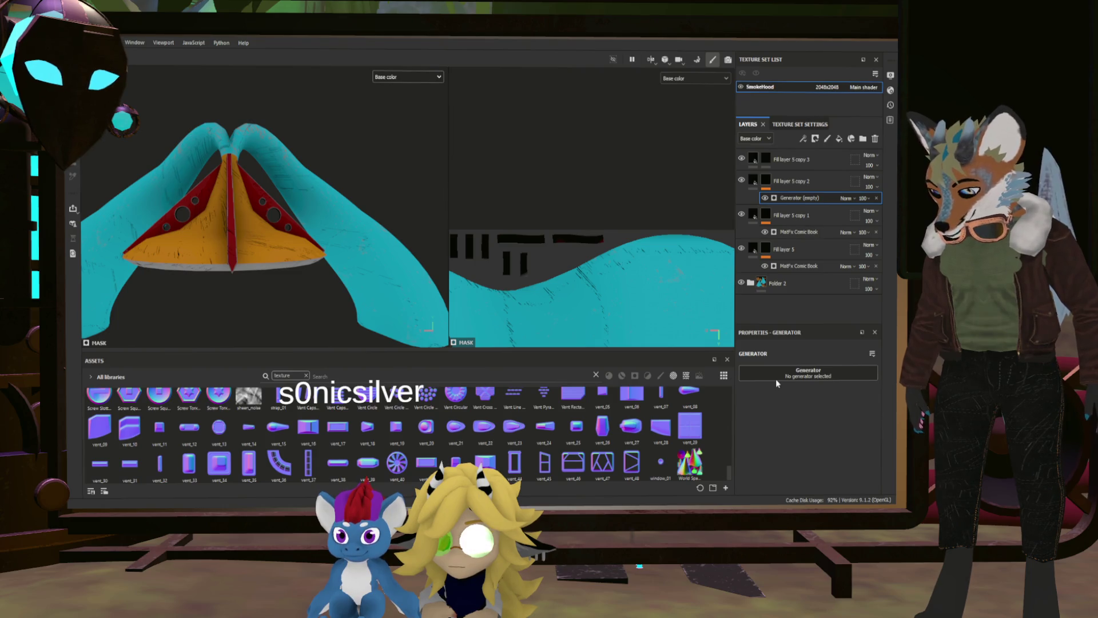
click(808, 372)
Try the Curvature generator at Global Contrast 1 and Global Balance 0.03, then remove it from the mask.
click(807, 405)
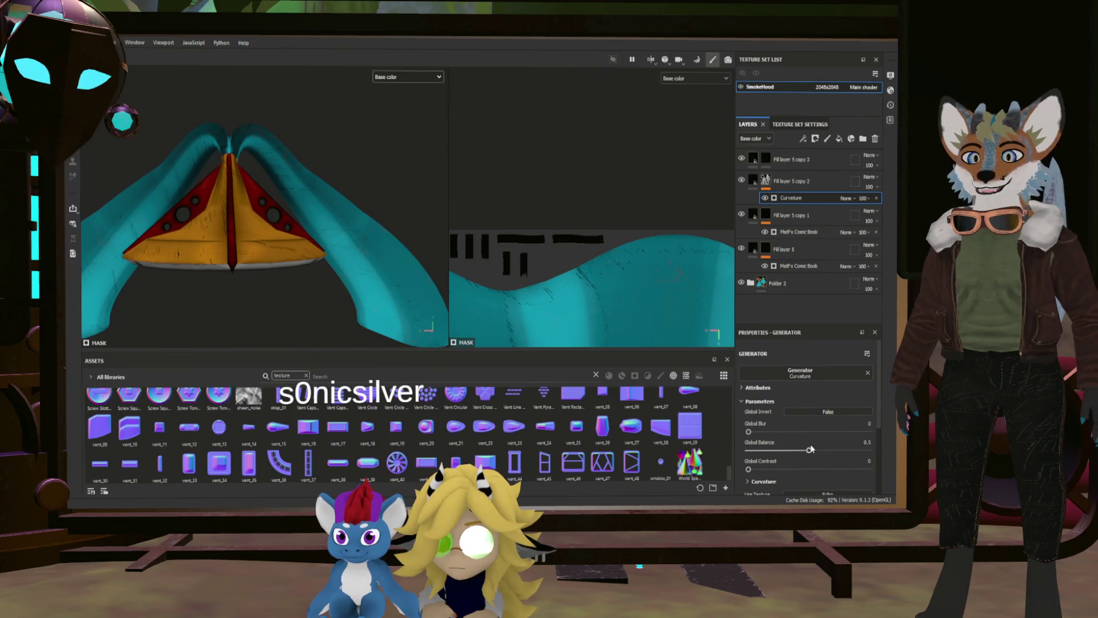
drag(748, 469, 869, 469)
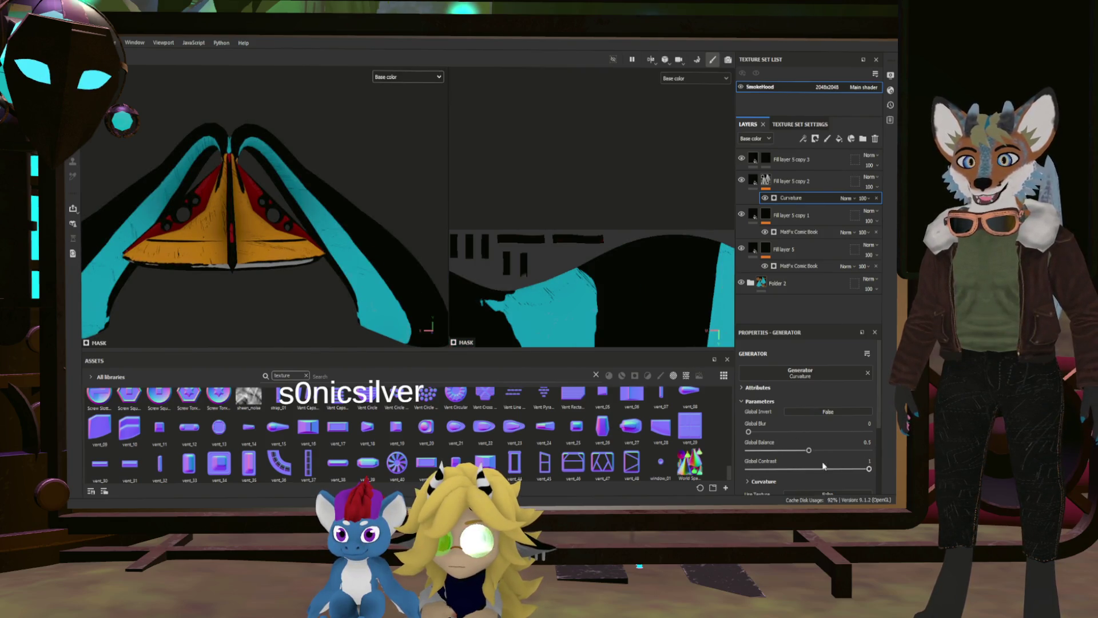
drag(810, 451, 747, 450)
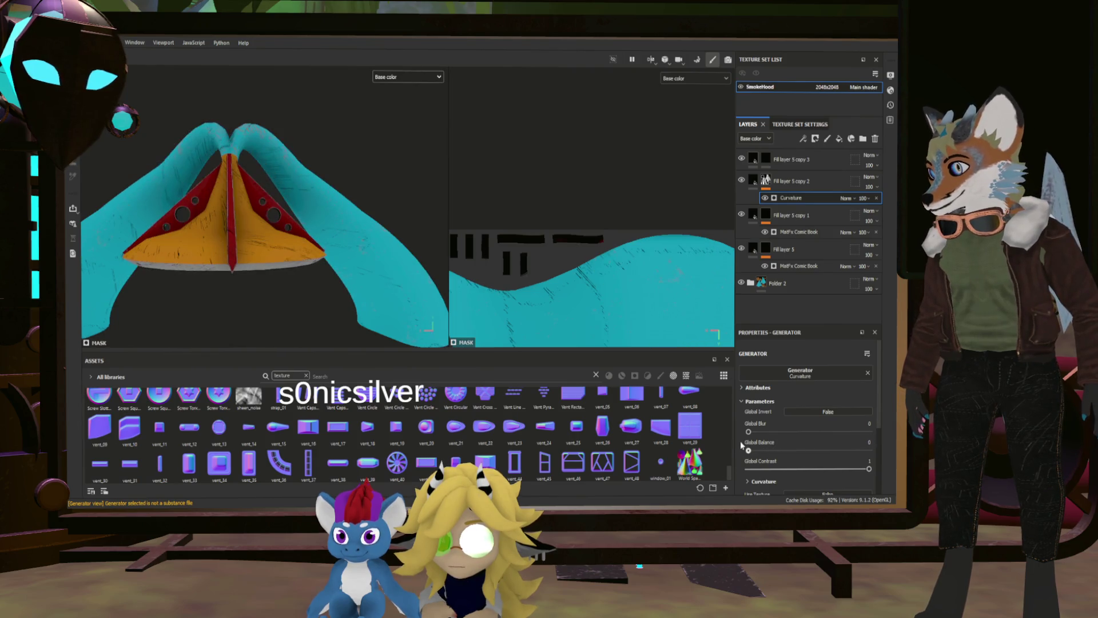
drag(749, 448, 752, 449)
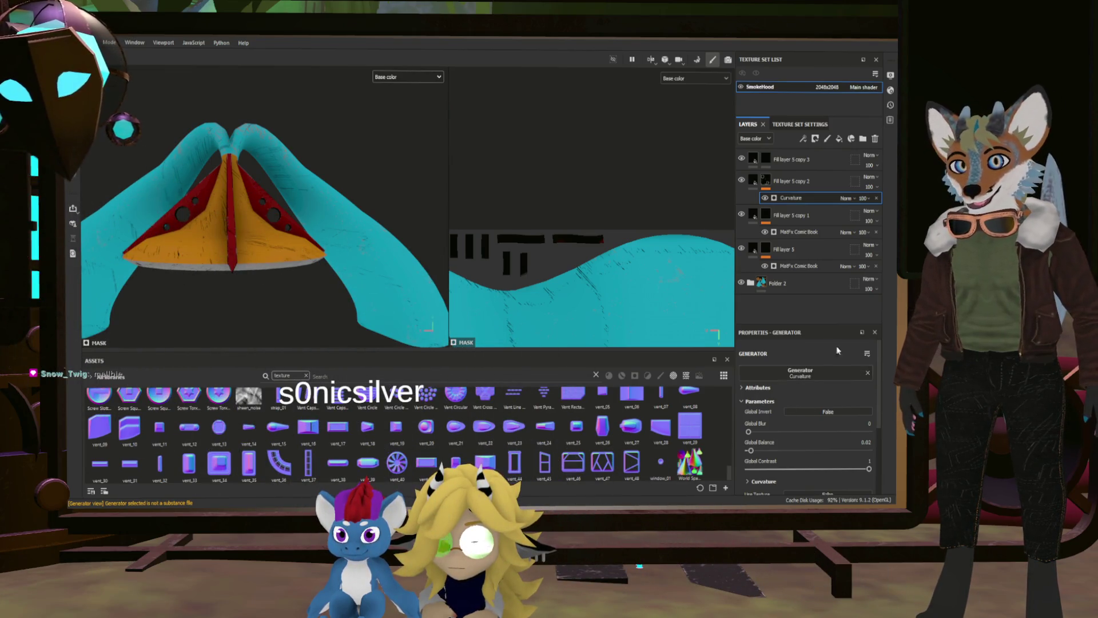
click(876, 199)
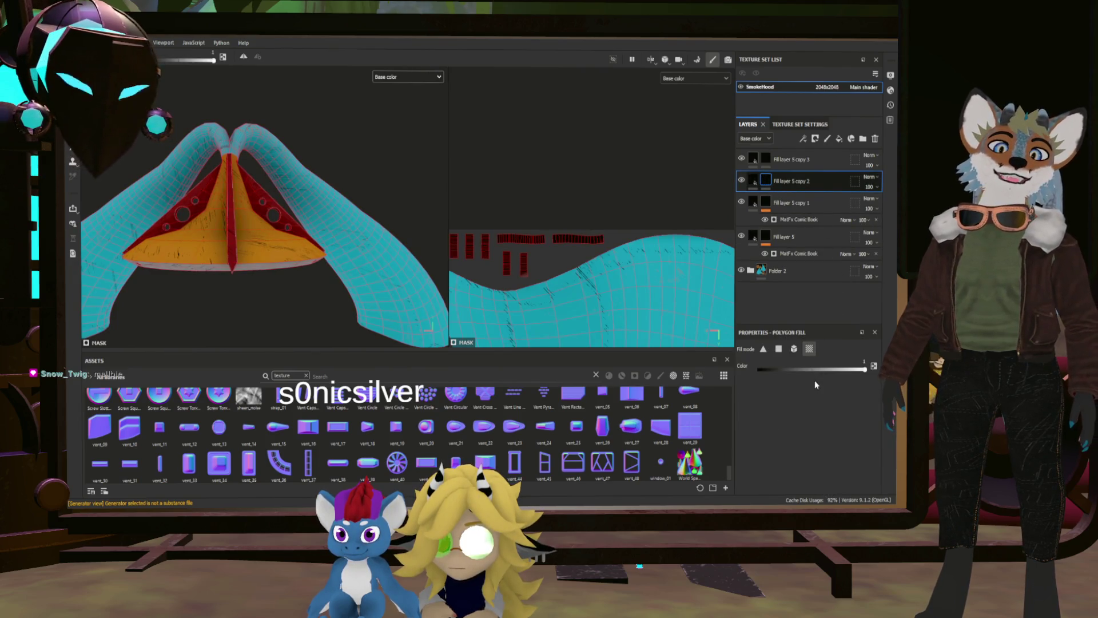
Paste a Metal Edge Wear fill effect into Fill layer 5 copy 2's mask.
key(ctrl+v)
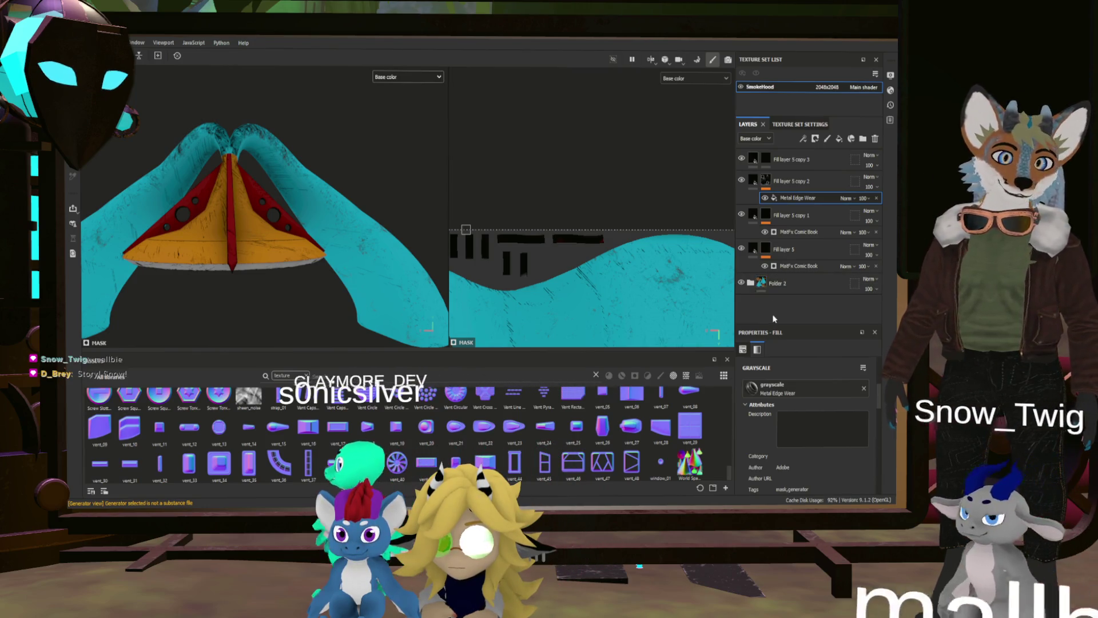
Set Metal Edge Wear edges smoothness to maximum, curvature weight 0.42 and wear level 0.91.
scroll(down, 3)
scroll(up, 3)
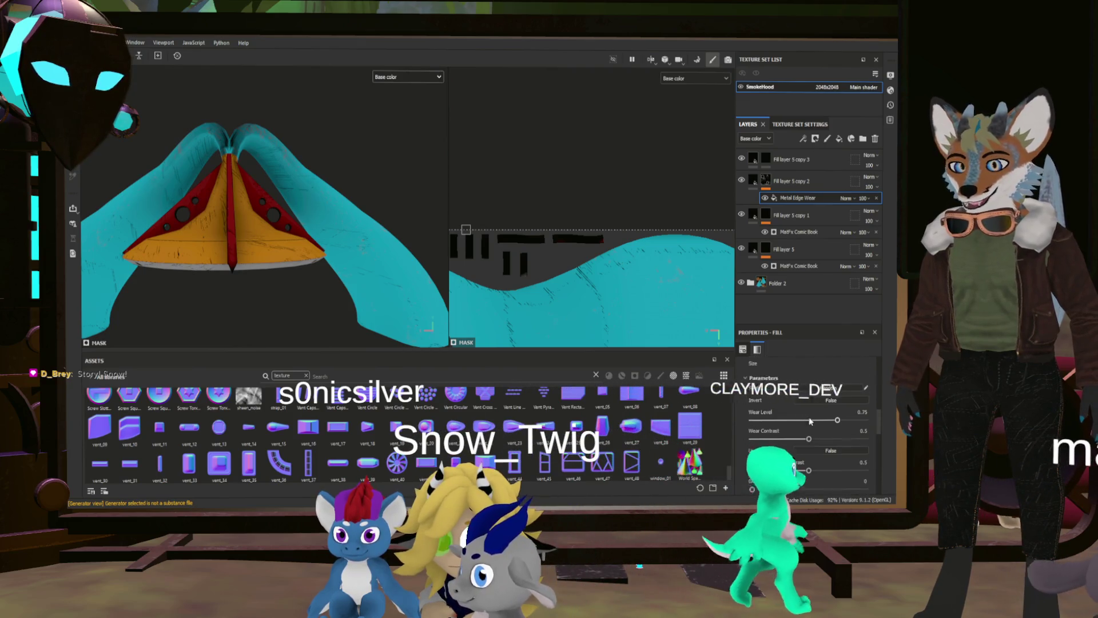
scroll(down, 3)
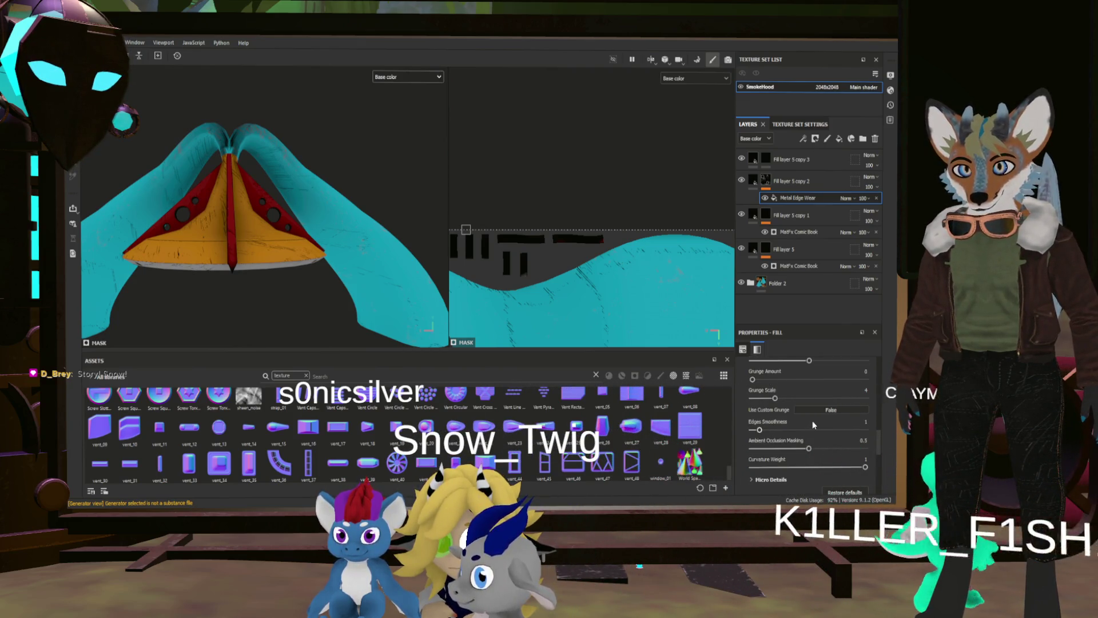
drag(802, 428, 752, 430)
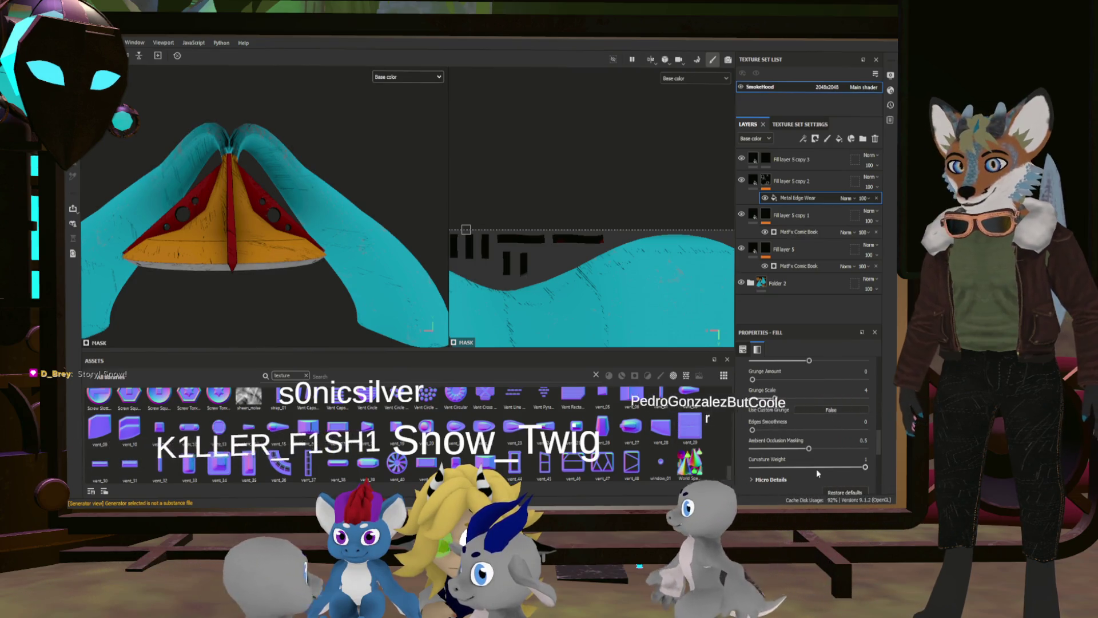
drag(865, 467, 798, 468)
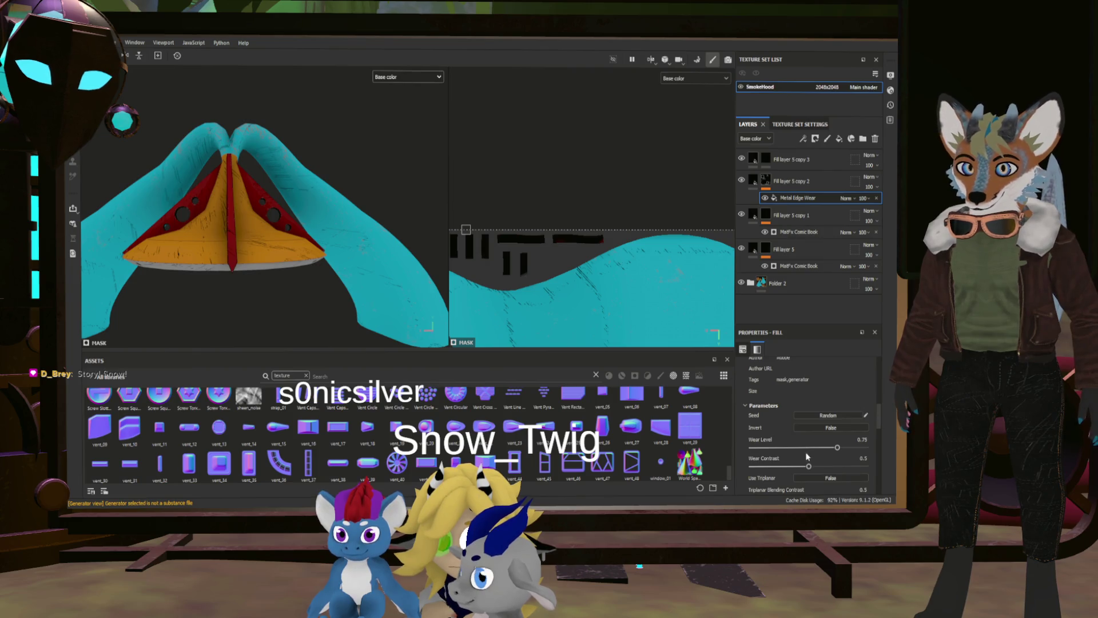
drag(855, 451, 856, 451)
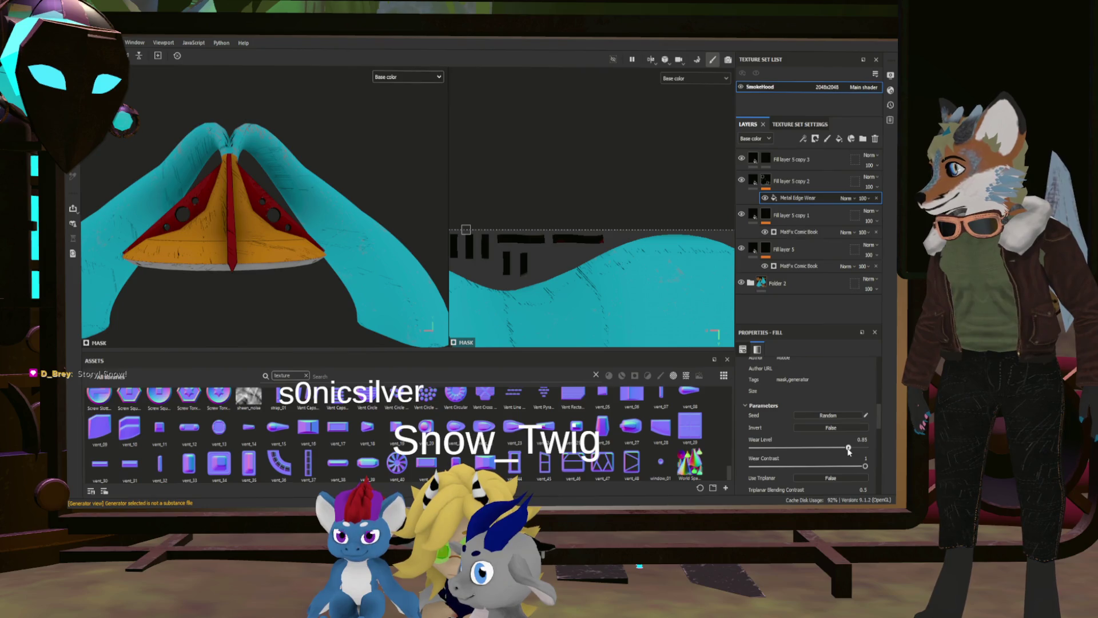
Lower the curvature weight to 0.26 and check the orange cone from below.
scroll(down, 3)
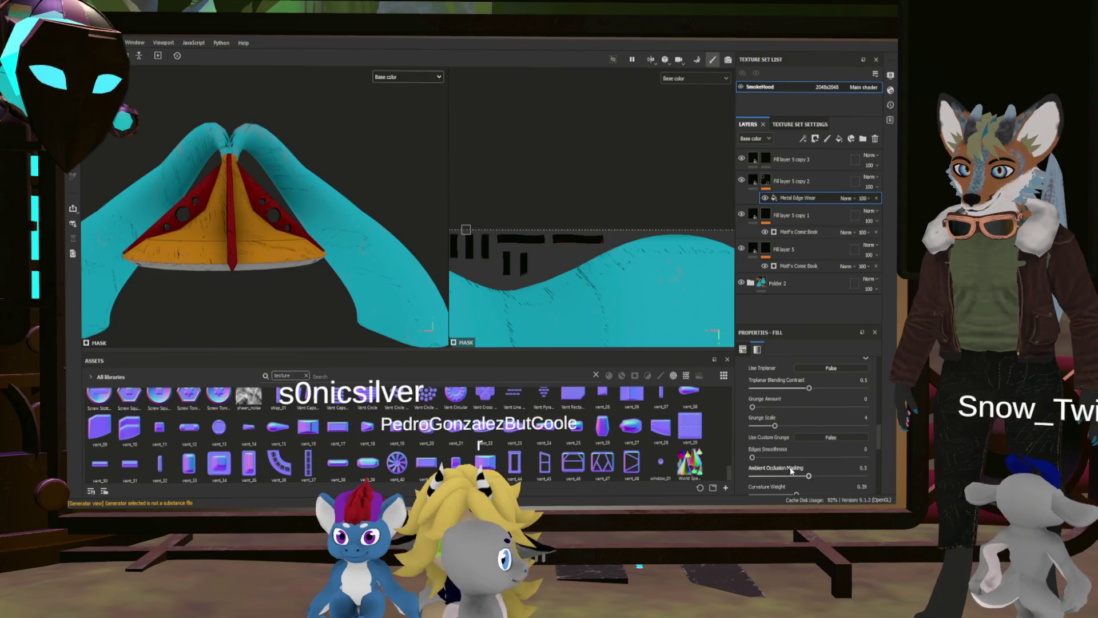
scroll(down, 3)
drag(796, 440, 777, 440)
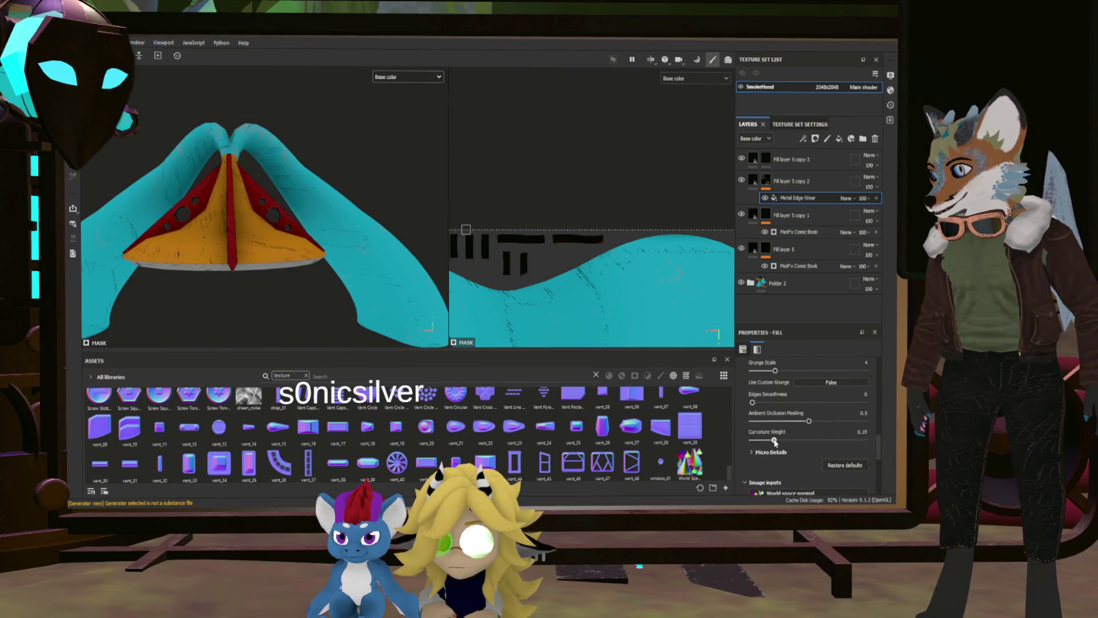
scroll(up, 3)
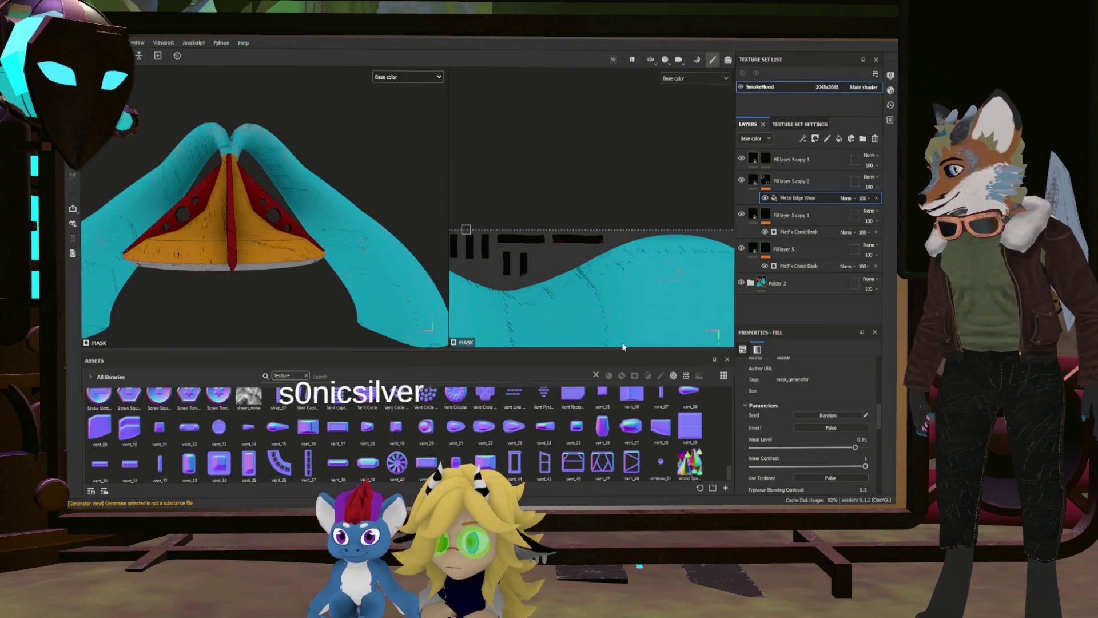
scroll(up, 3)
scroll(down, 3)
drag(261, 207, 380, 234)
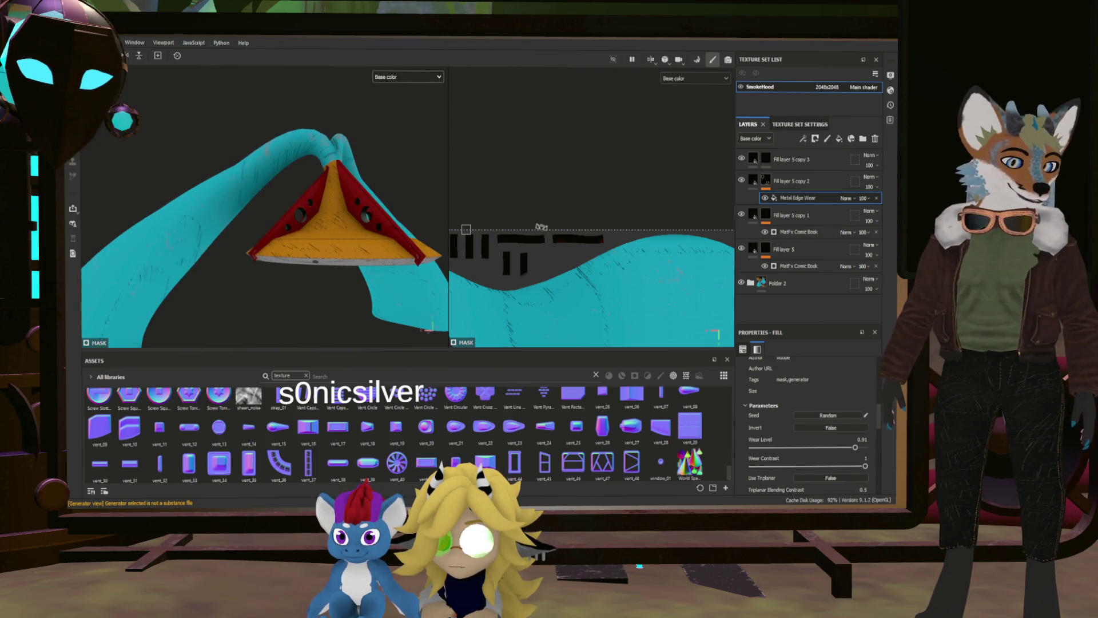
drag(401, 172, 321, 159)
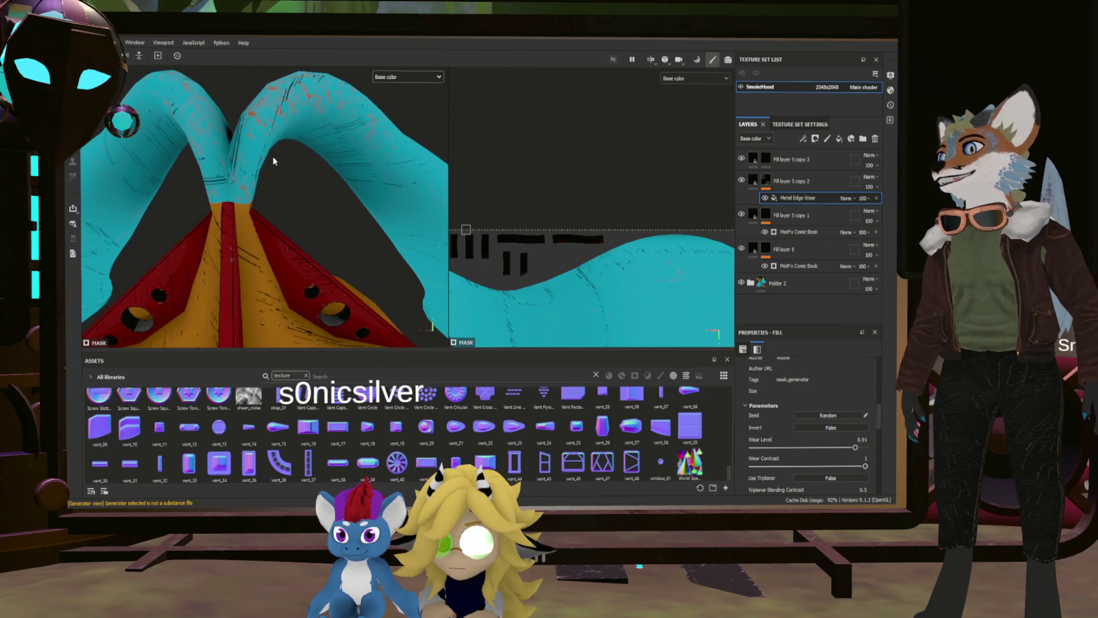
drag(273, 86, 361, 227)
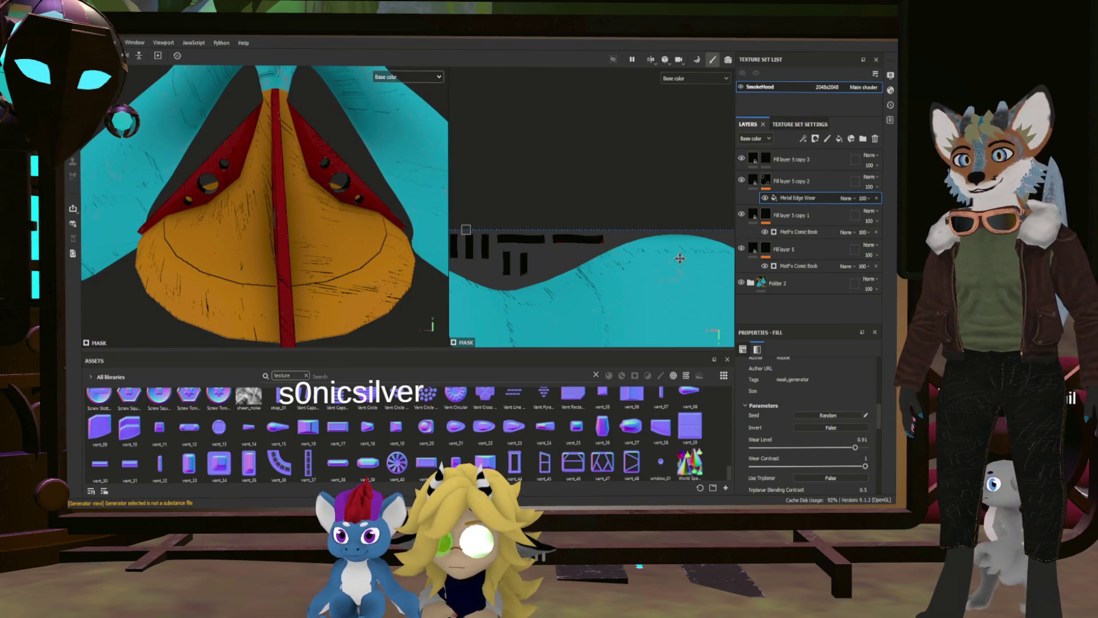
click(752, 181)
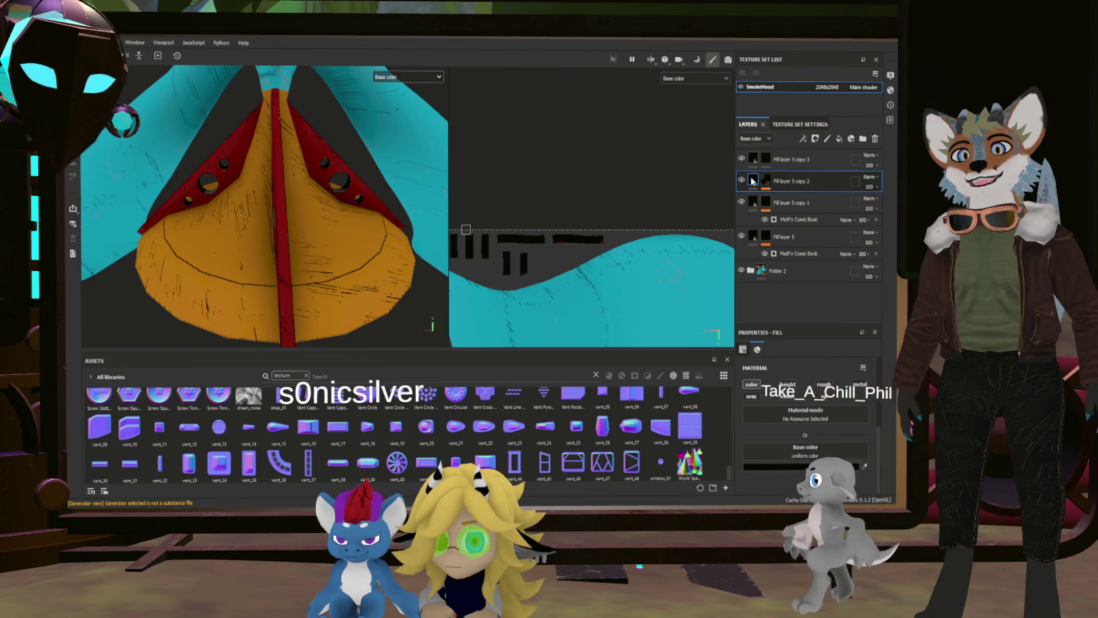
Group Fill layer 5 copy 2 into a folder and raise the Metal Edge Wear level to 0.98.
key(ctrl+g)
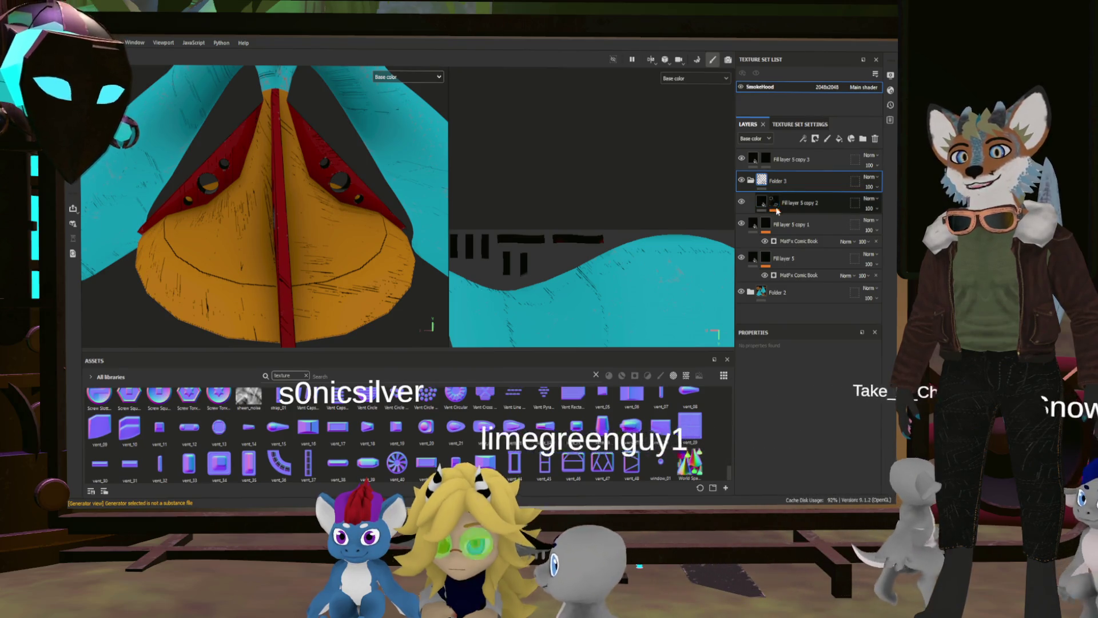
click(774, 201)
click(807, 220)
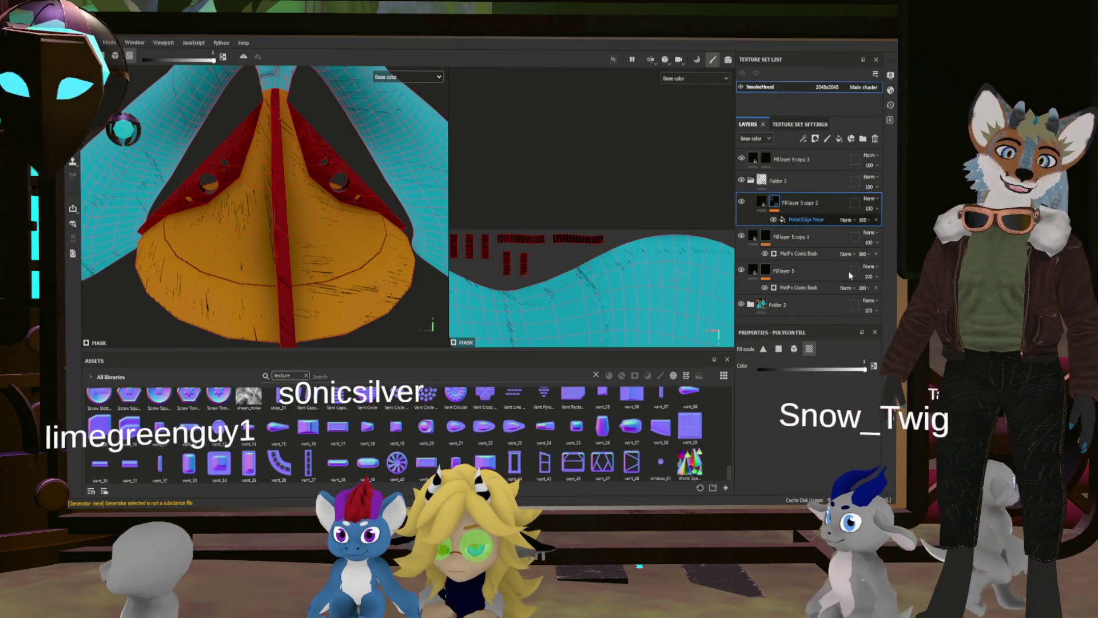
scroll(down, 3)
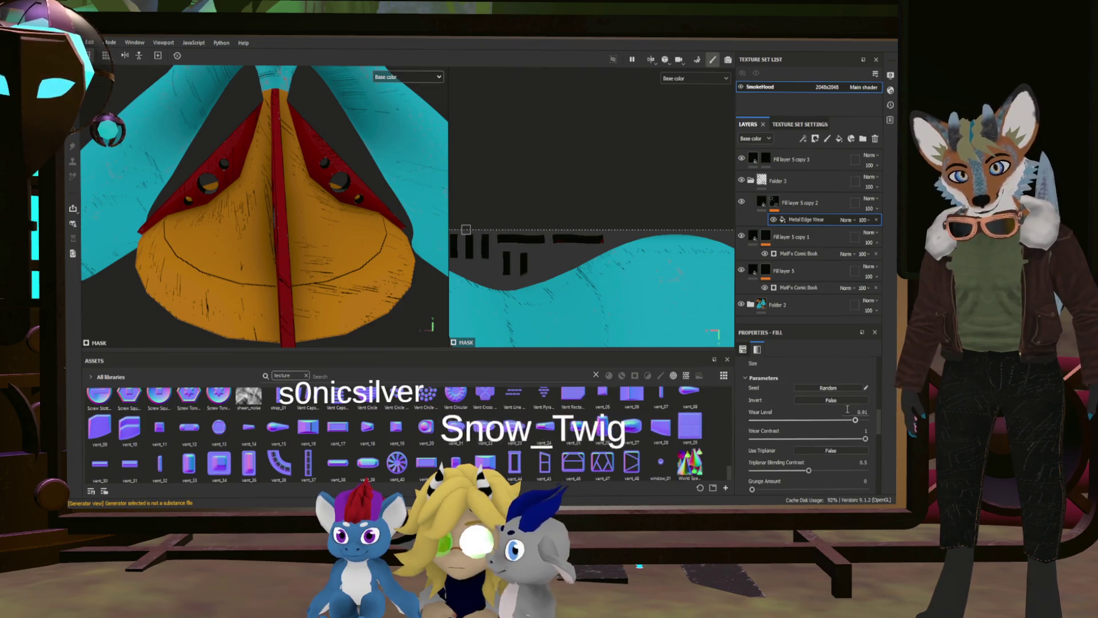
drag(859, 422, 863, 422)
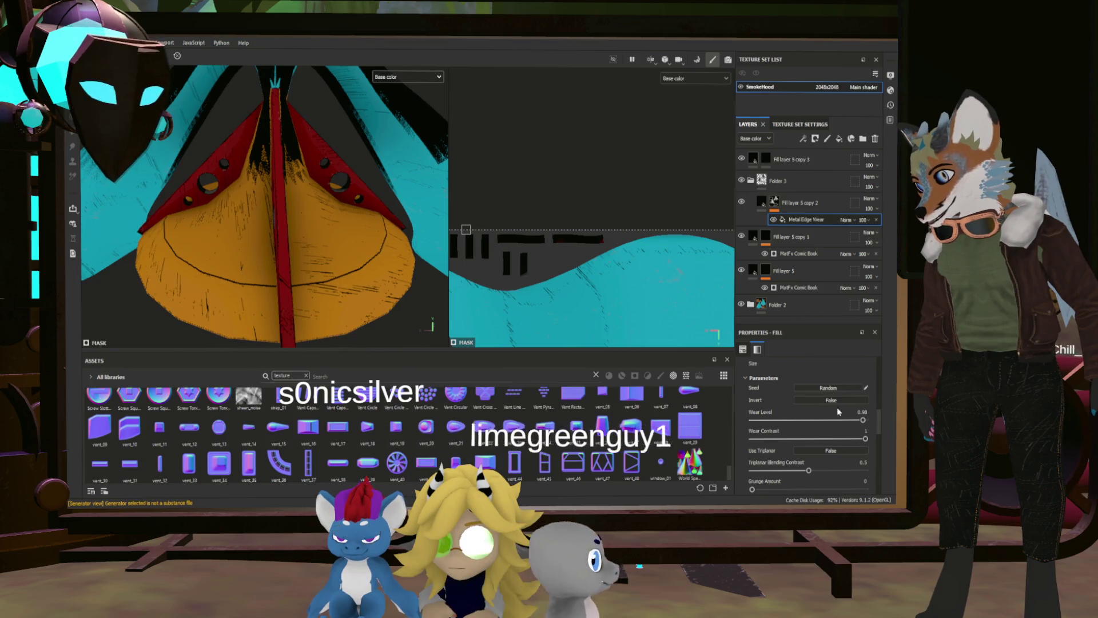
key(f)
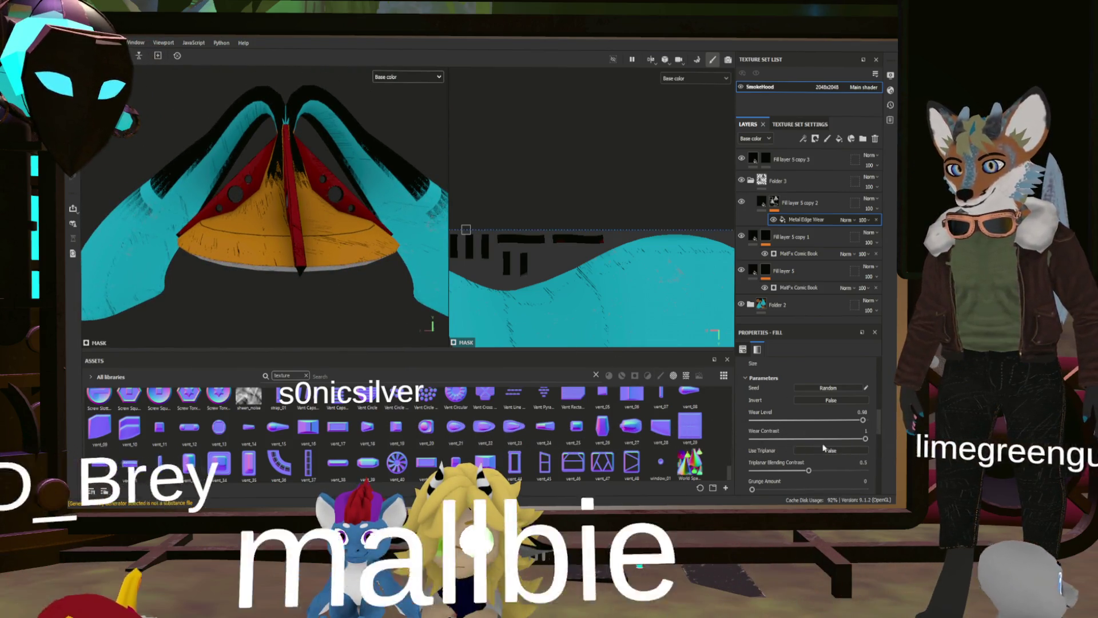
scroll(down, 3)
scroll(down, 3)
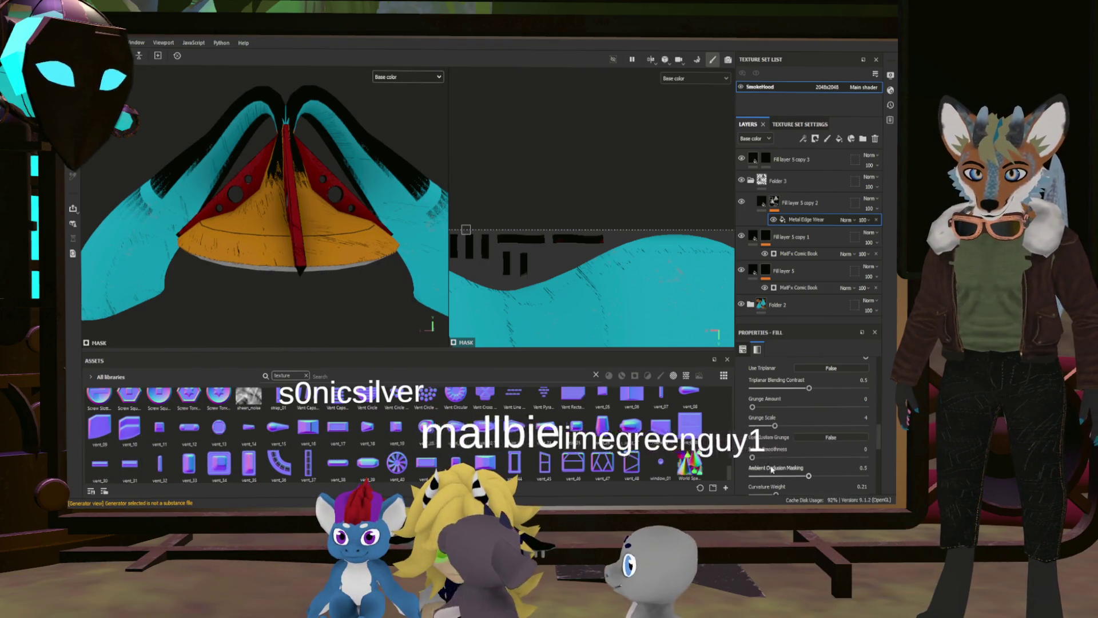
Lower the Metal Edge Wear curvature weight to 0.05.
scroll(down, 3)
drag(775, 467, 759, 467)
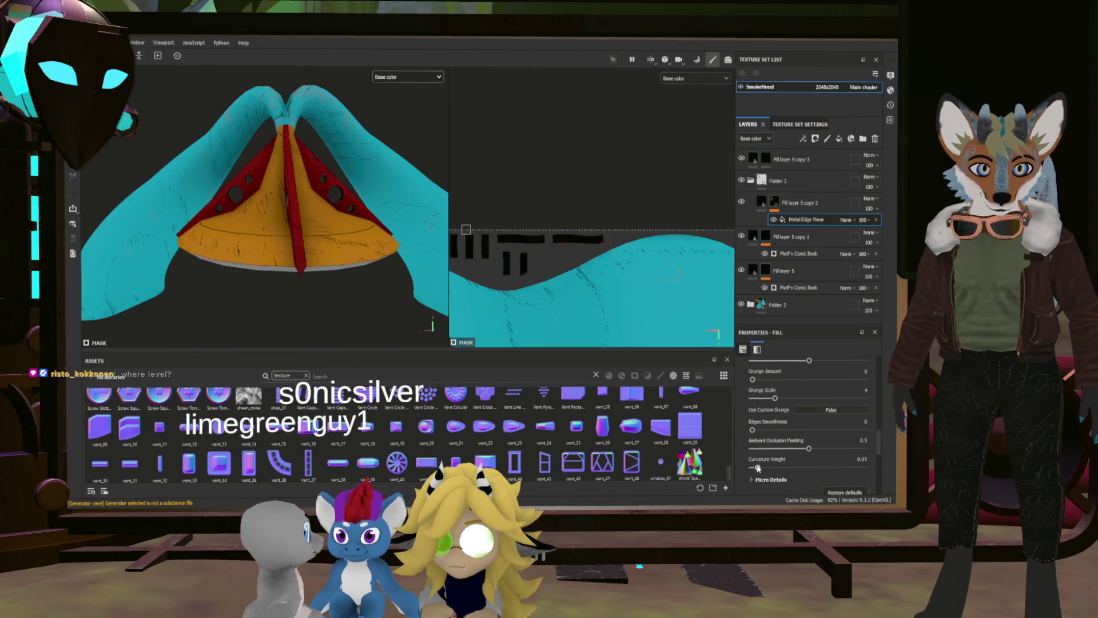
scroll(up, 3)
Orbit and zoom around the hood and red-yellow cone to inspect the worn edges.
drag(348, 287, 381, 279)
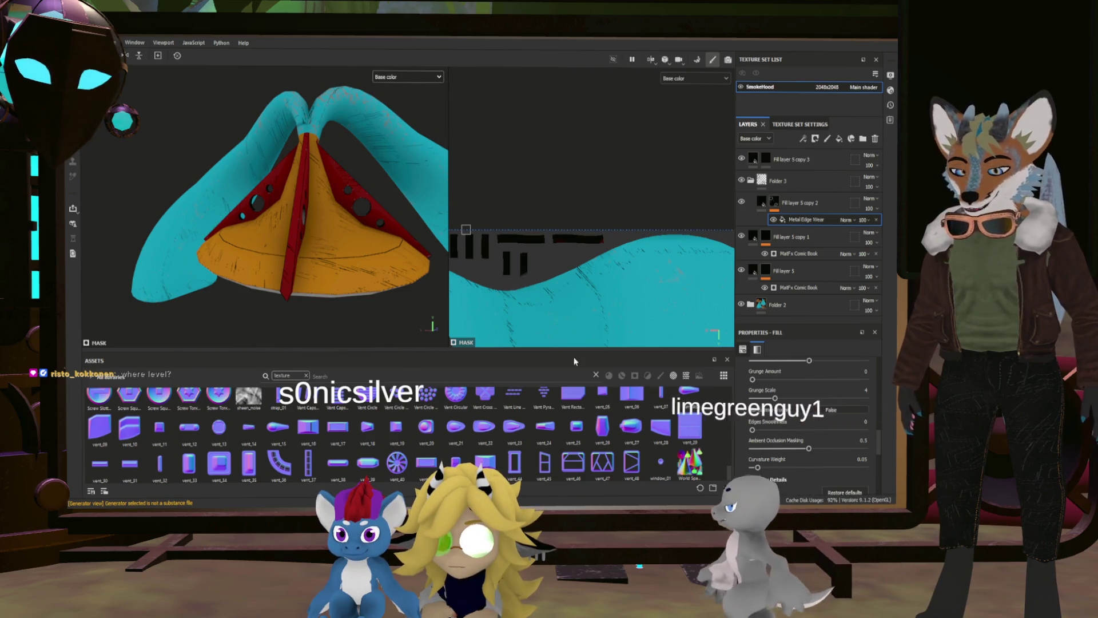
scroll(up, 3)
scroll(down, 3)
drag(359, 238, 382, 200)
scroll(up, 3)
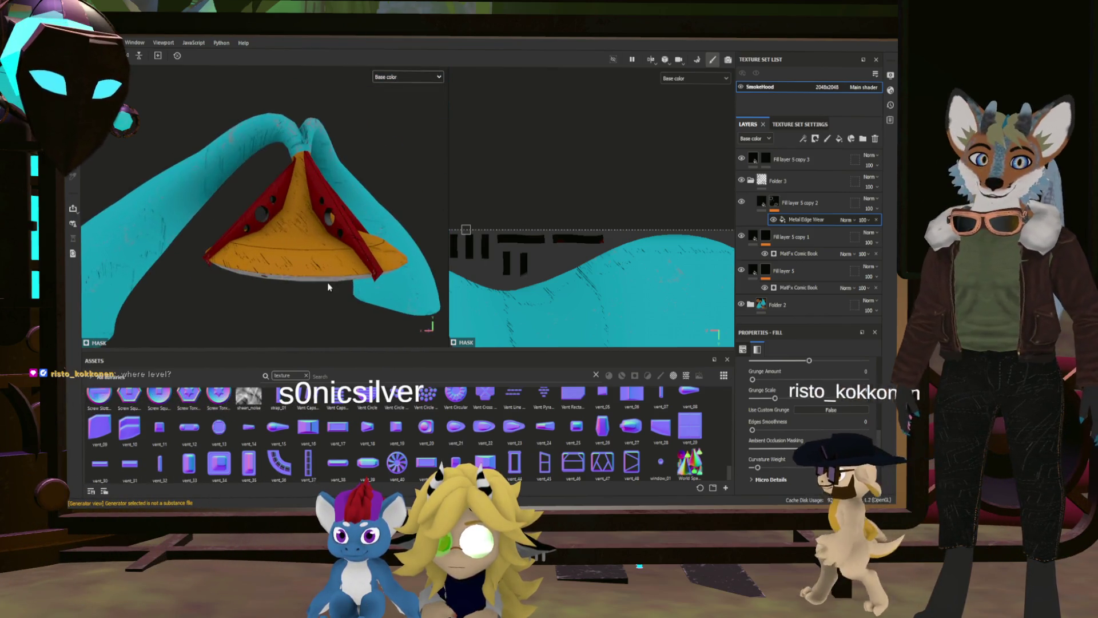
drag(331, 235, 366, 292)
scroll(up, 3)
drag(366, 292, 331, 239)
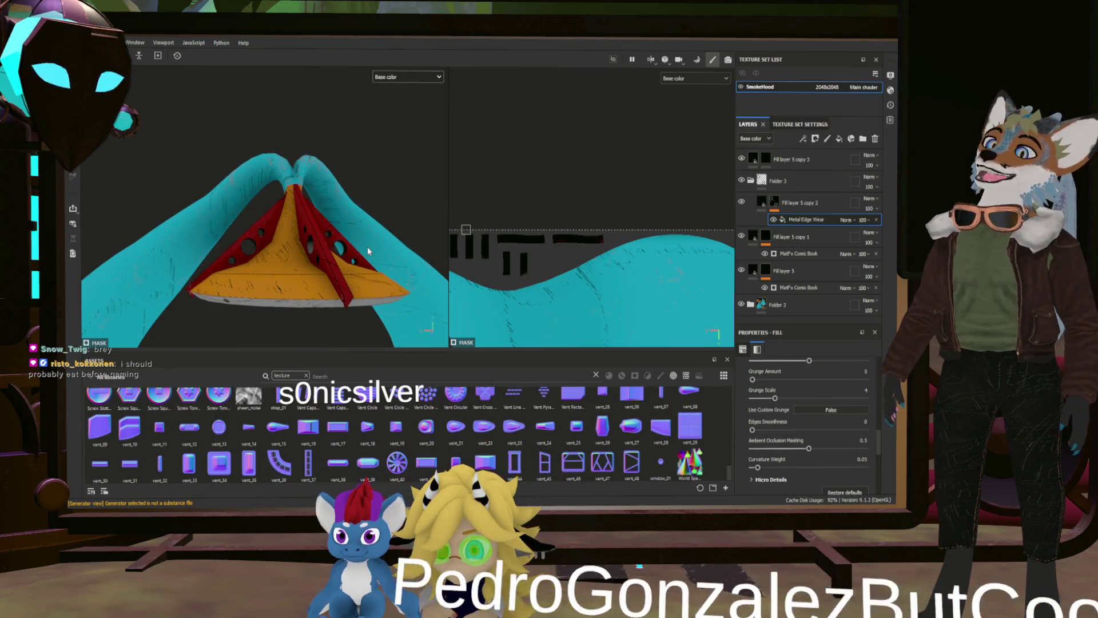
Duplicate Fill layer 5 copy 3 and select the copy's mask.
click(755, 161)
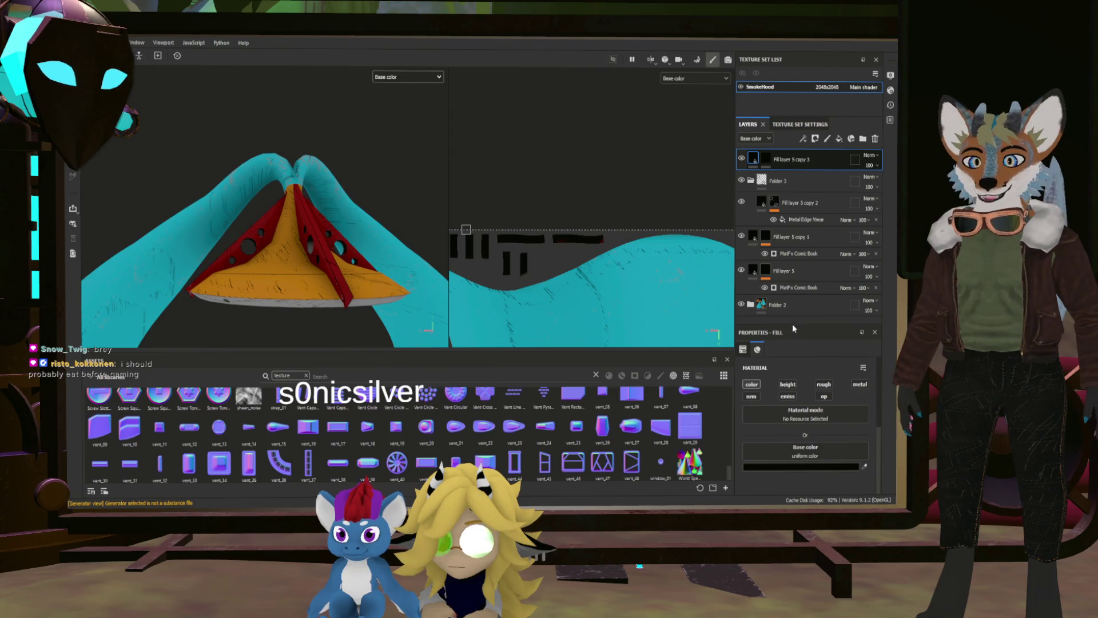
key(ctrl+d)
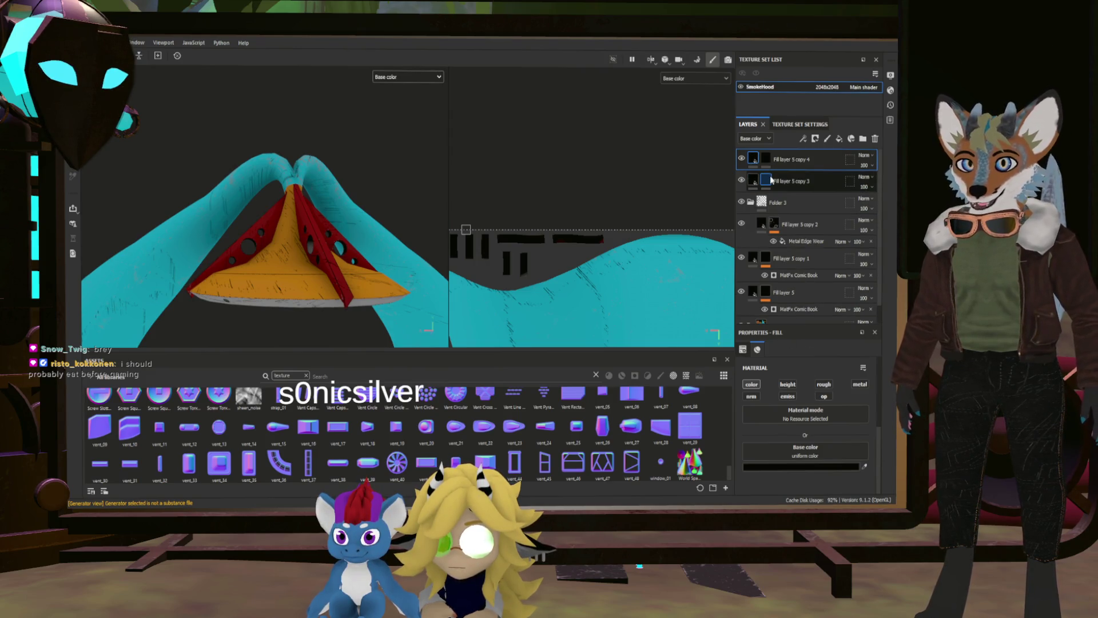
click(770, 181)
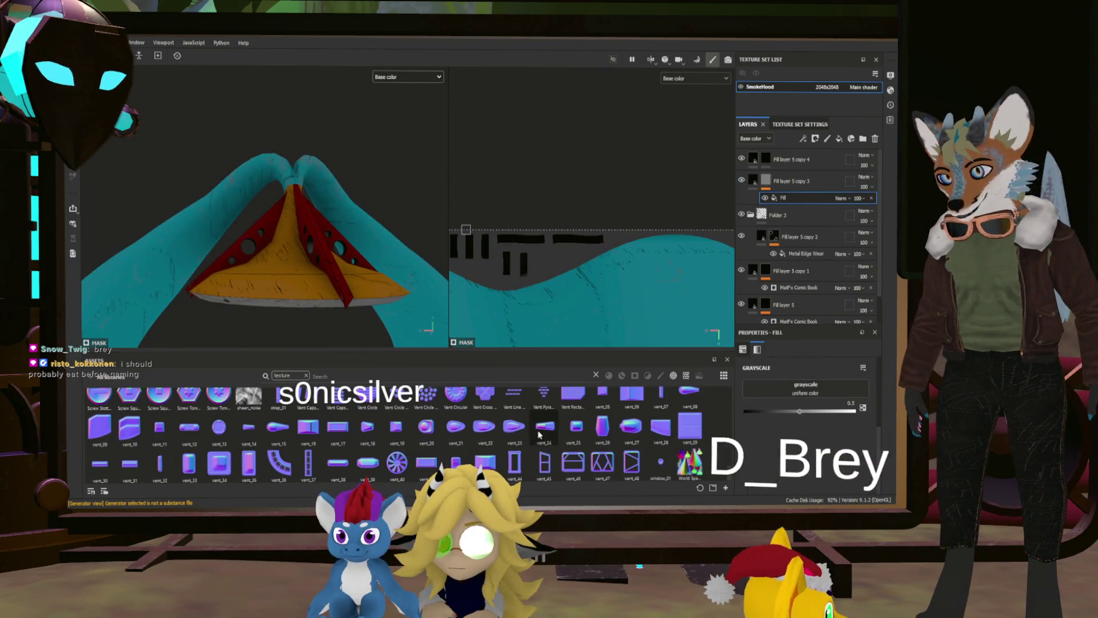
Search the asset library for 'mark' to find the marker textures.
click(306, 376)
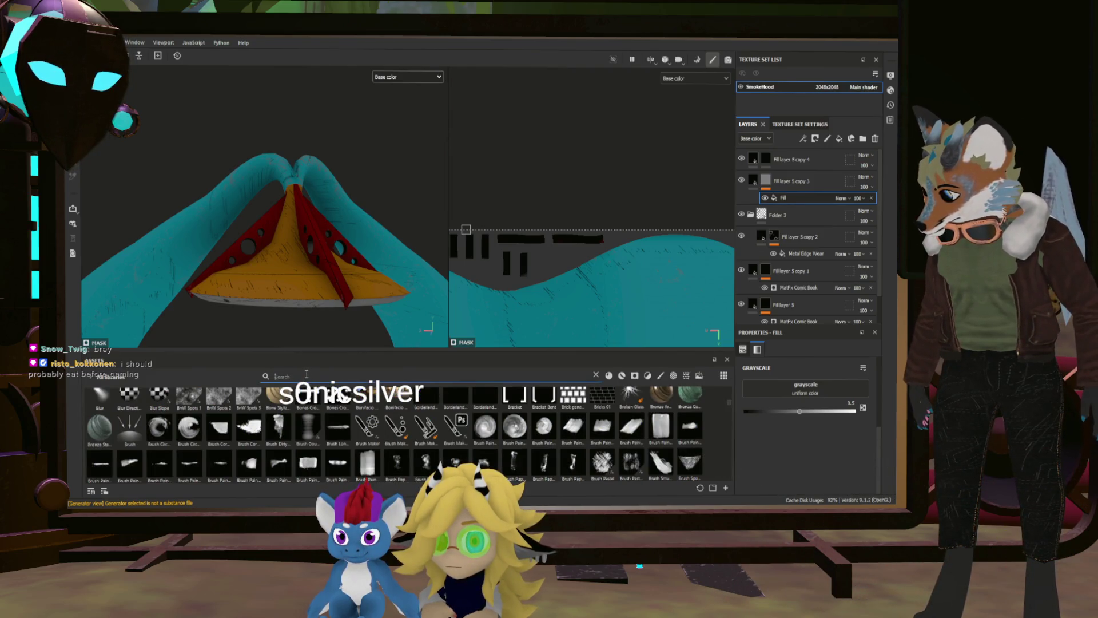
text(m)
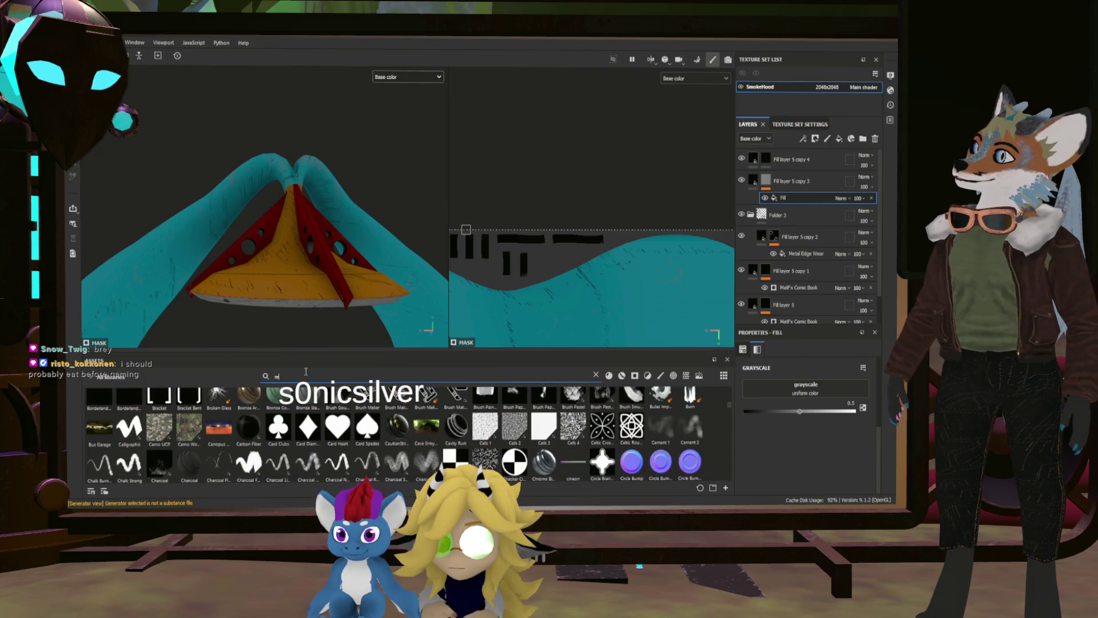
scroll(down, 3)
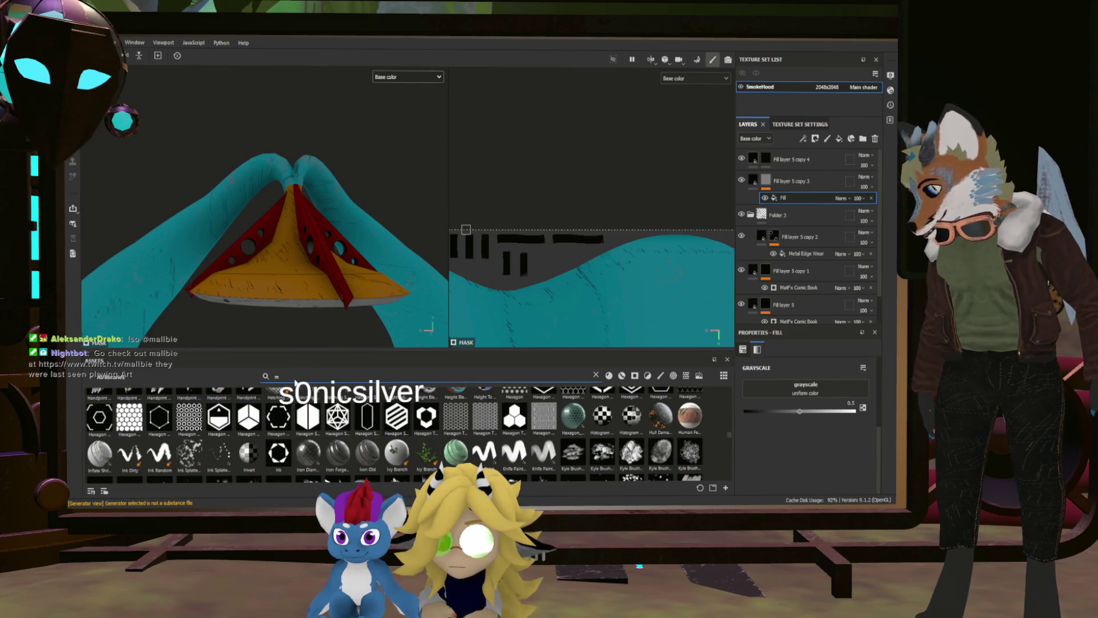
text(ark)
scroll(up, 3)
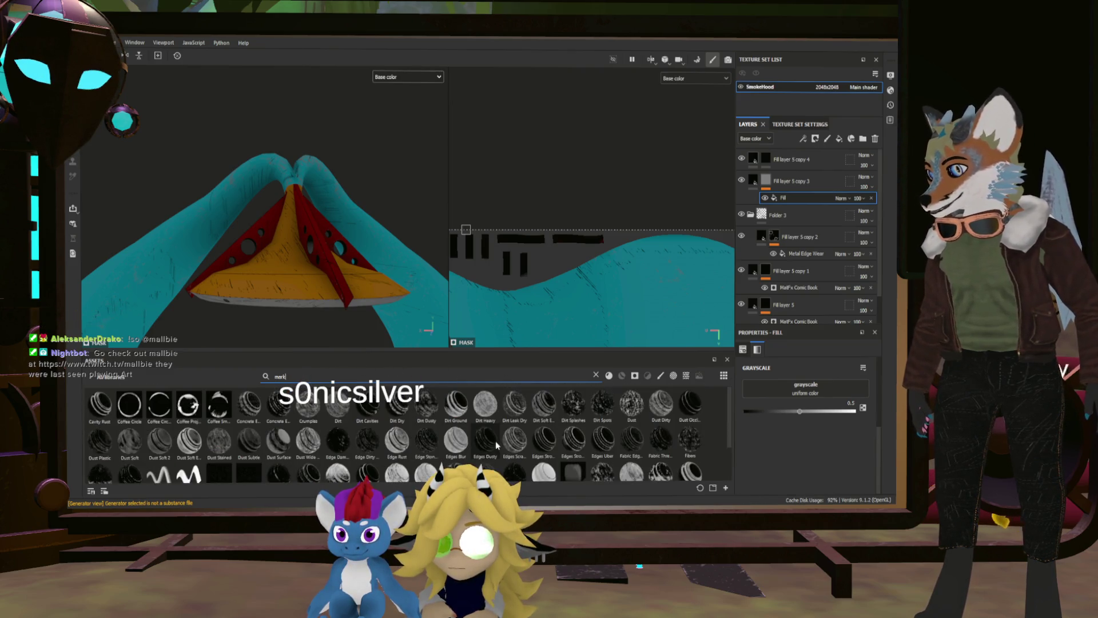
scroll(down, 3)
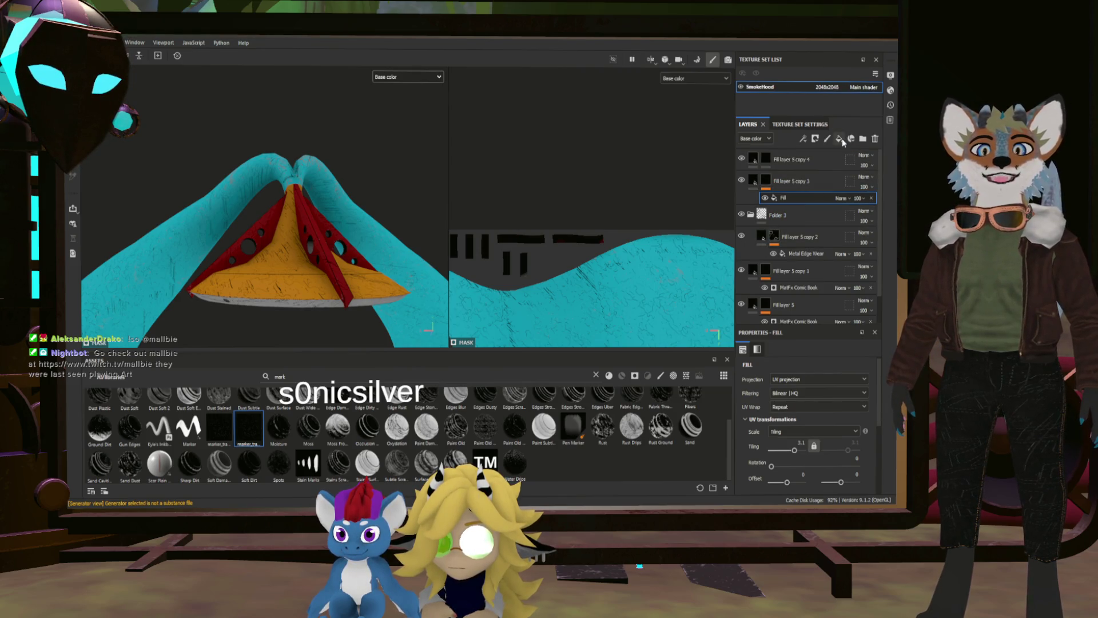
Add a Subtract-mode fill using the Curvature generator to Fill layer 5 copy 3's mask.
click(766, 181)
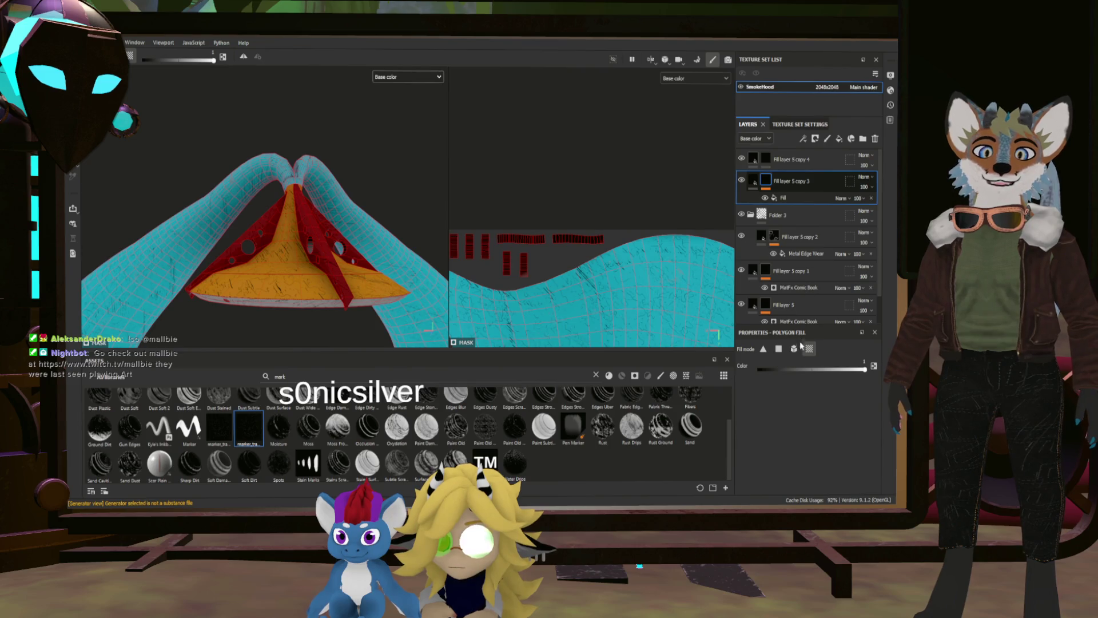
key(ctrl+d)
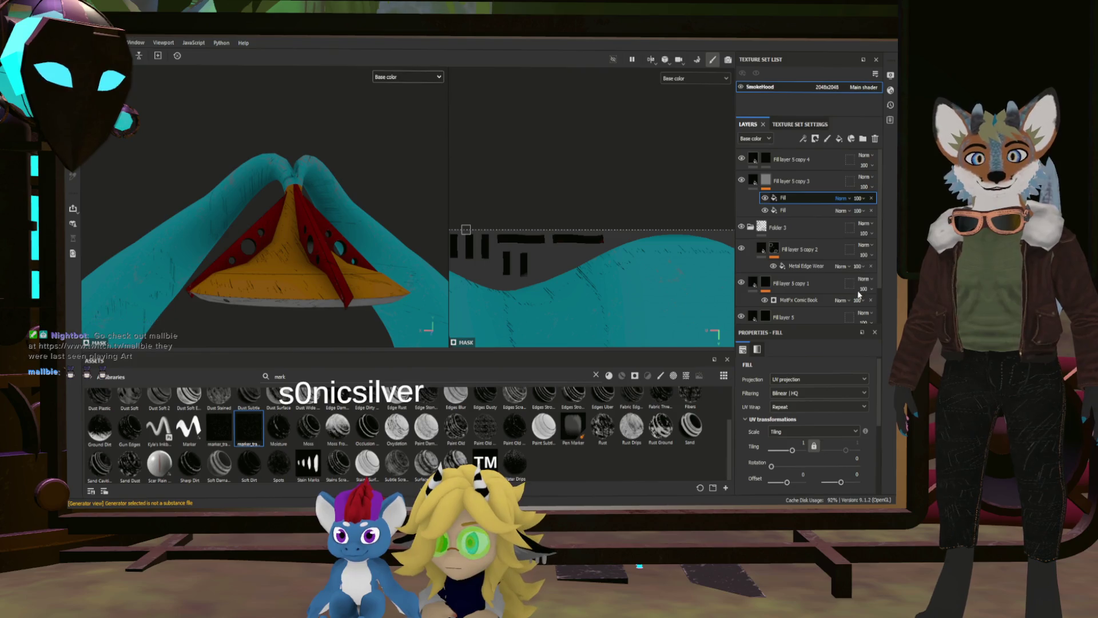
key(s)
scroll(down, 3)
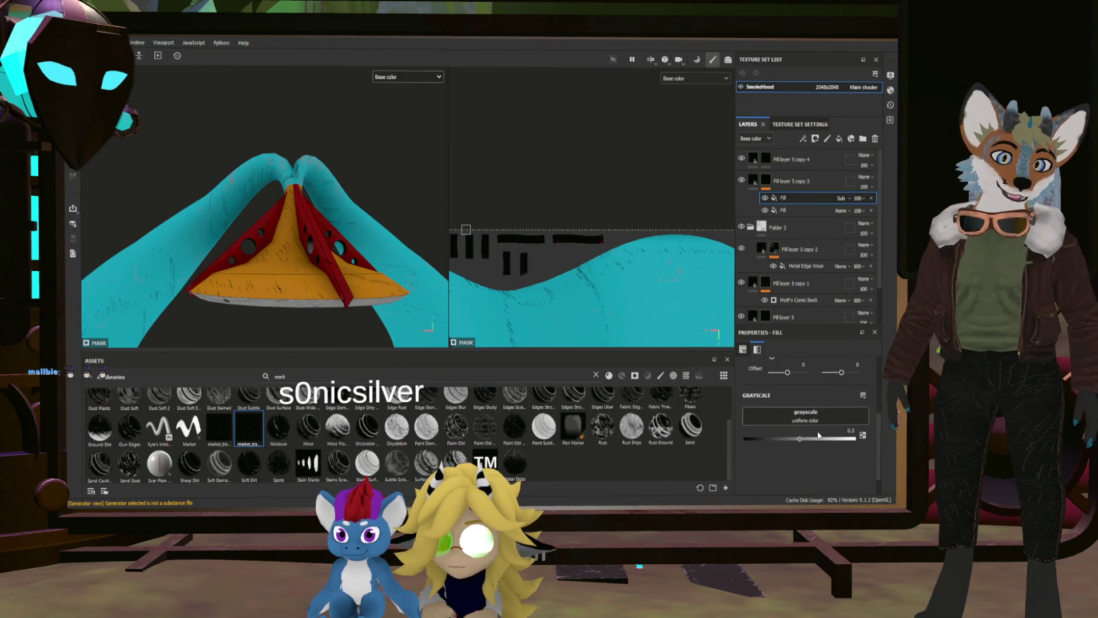
drag(805, 432, 776, 422)
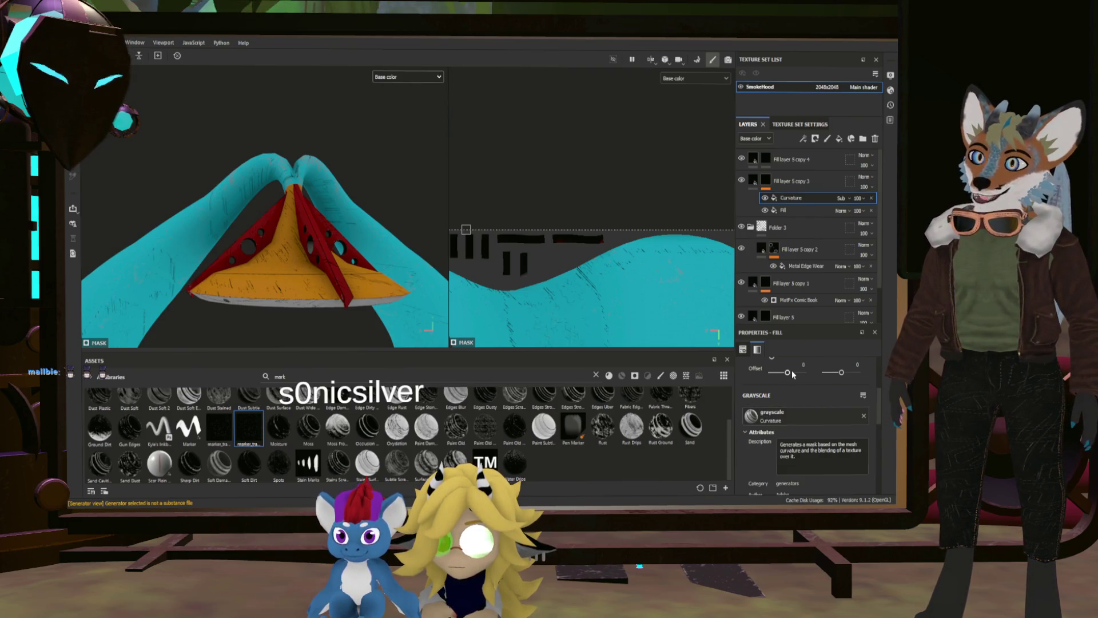
Set the curvature's global balance to 0.95, checking the tube and cone from the side.
scroll(down, 3)
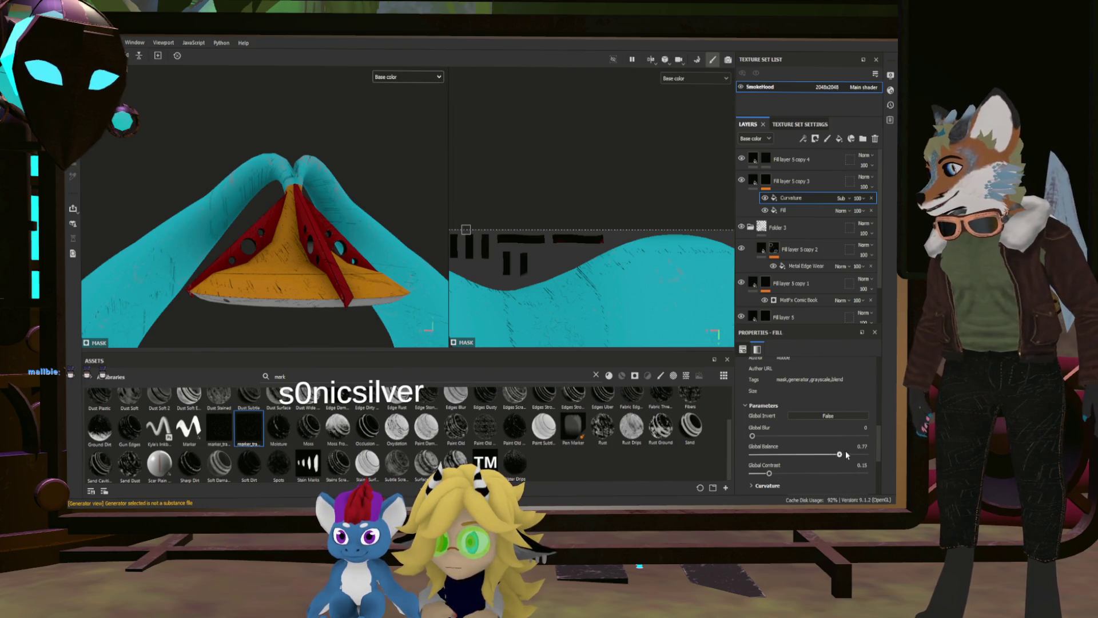
drag(263, 269, 553, 273)
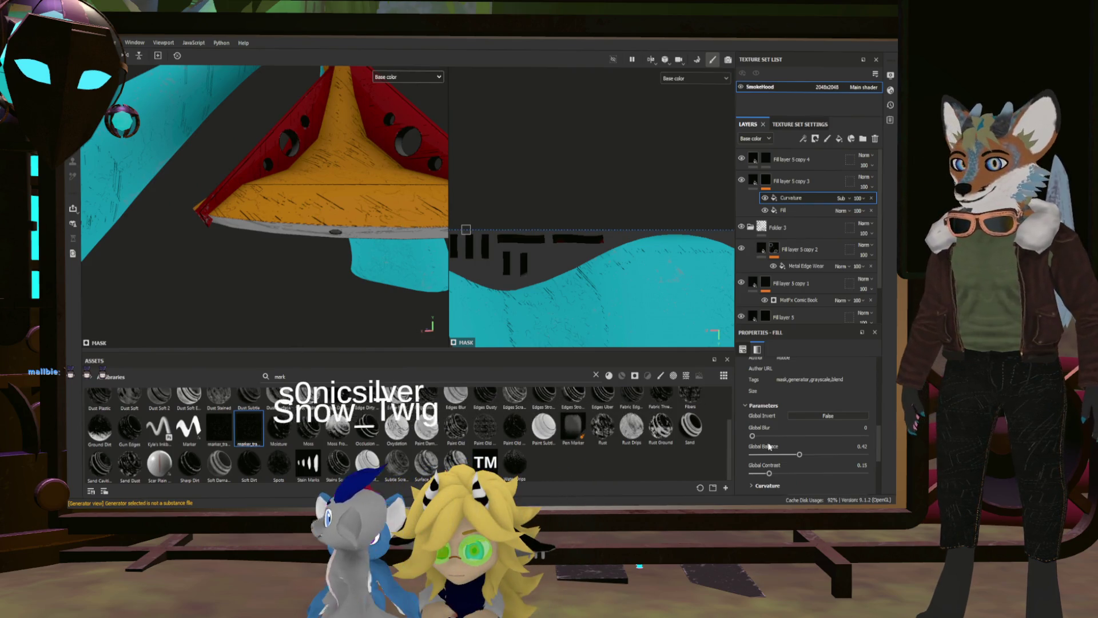
drag(798, 455, 816, 455)
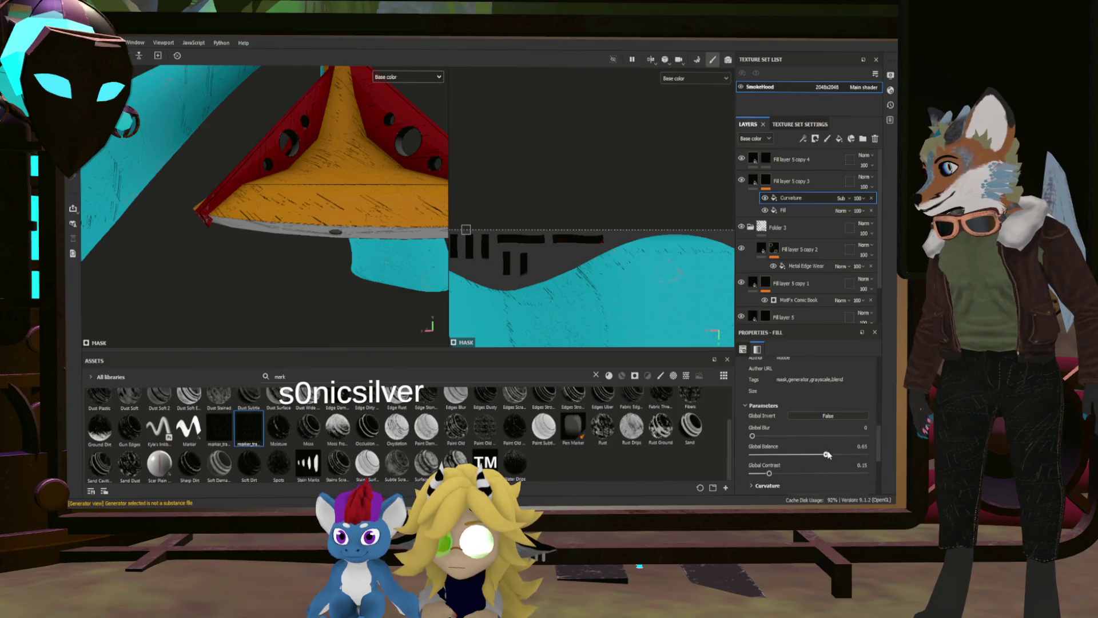
drag(283, 230, 260, 272)
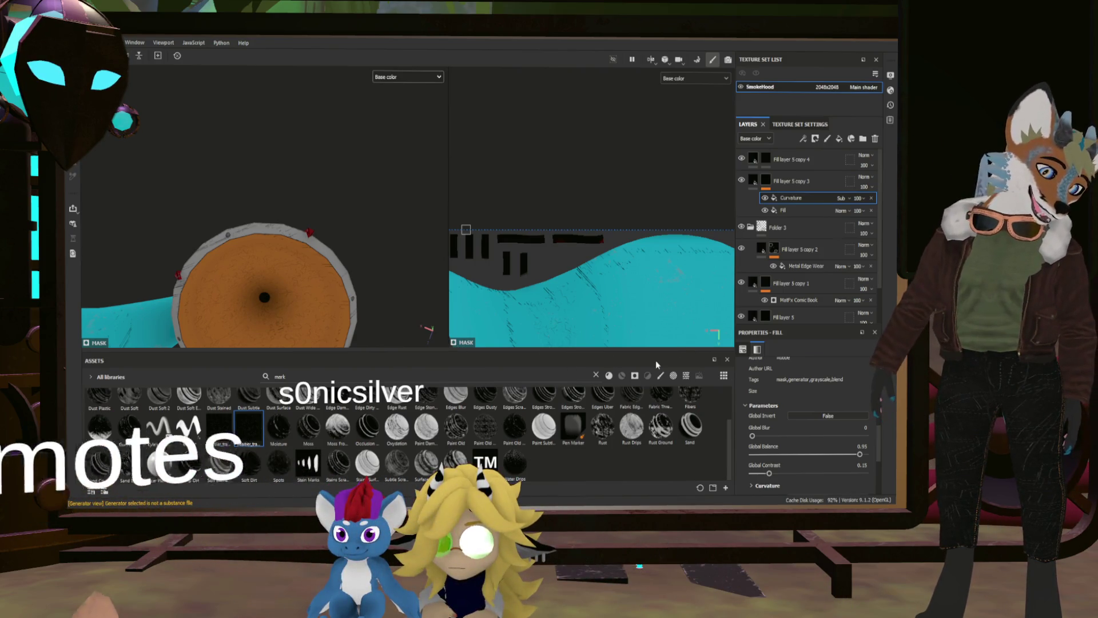
Add a fill to Fill layer 5 copy 4's mask with BorderlandsNoise-2, found by searching 'borde', as grayscale.
click(765, 158)
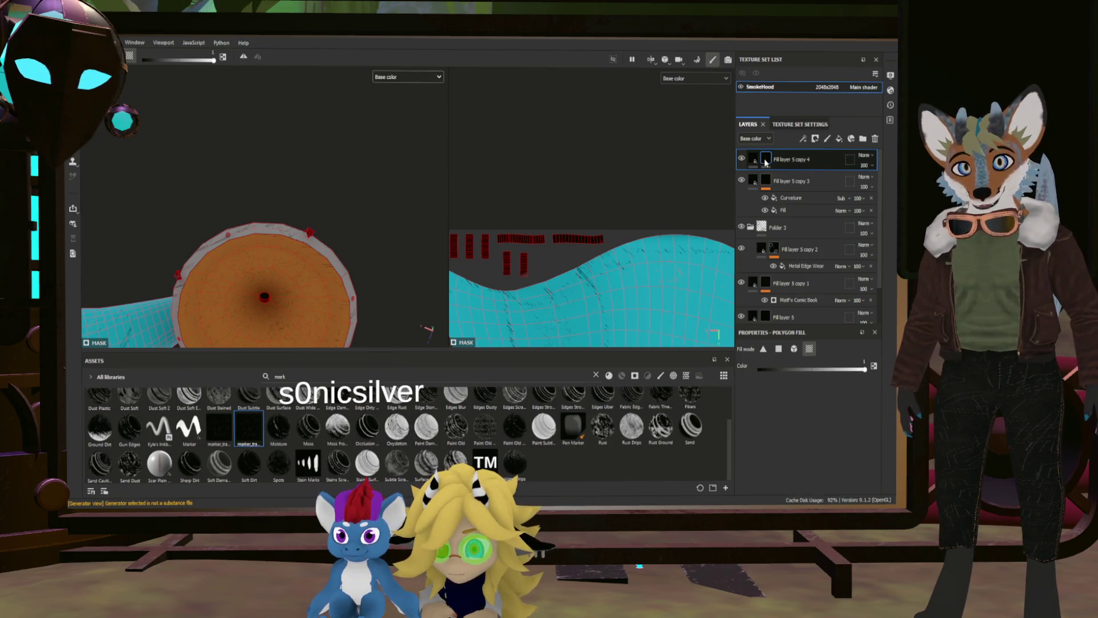
click(808, 349)
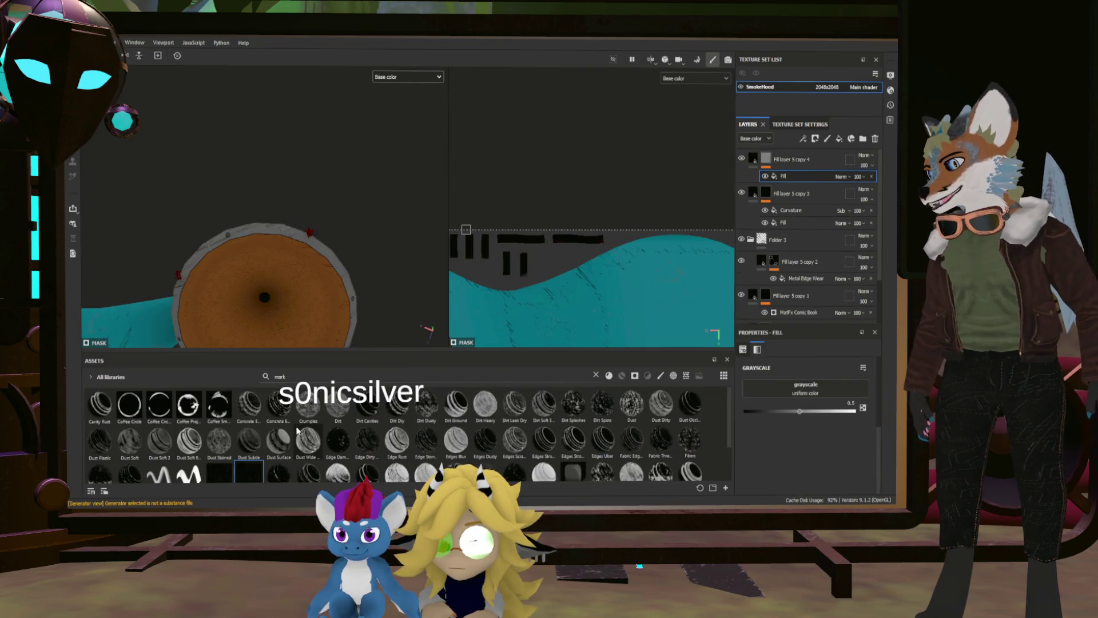
click(291, 376)
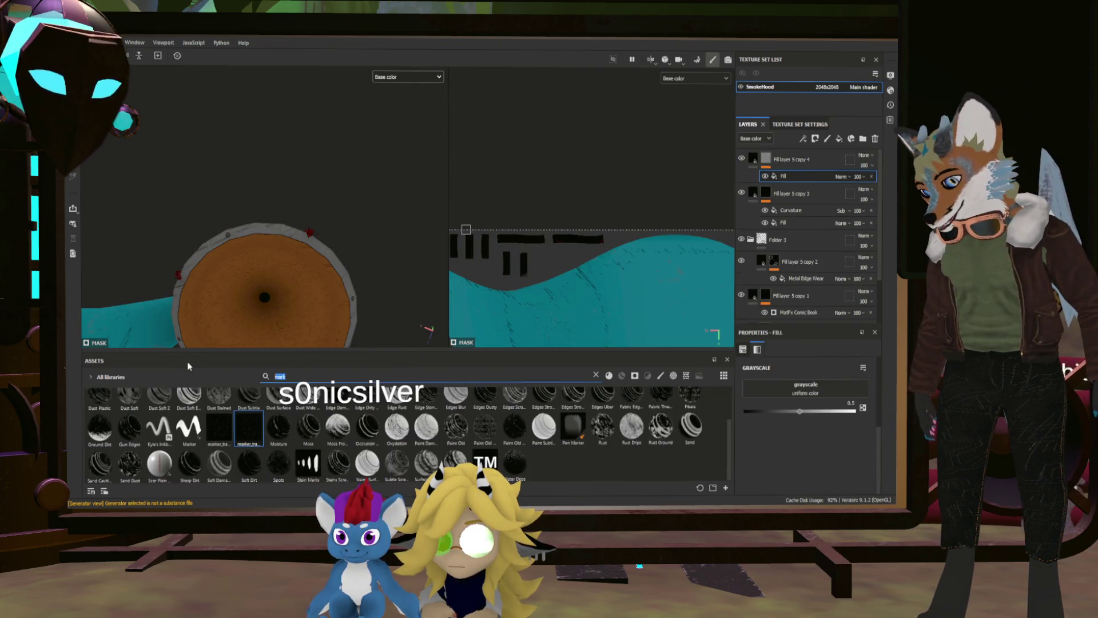
text(borde)
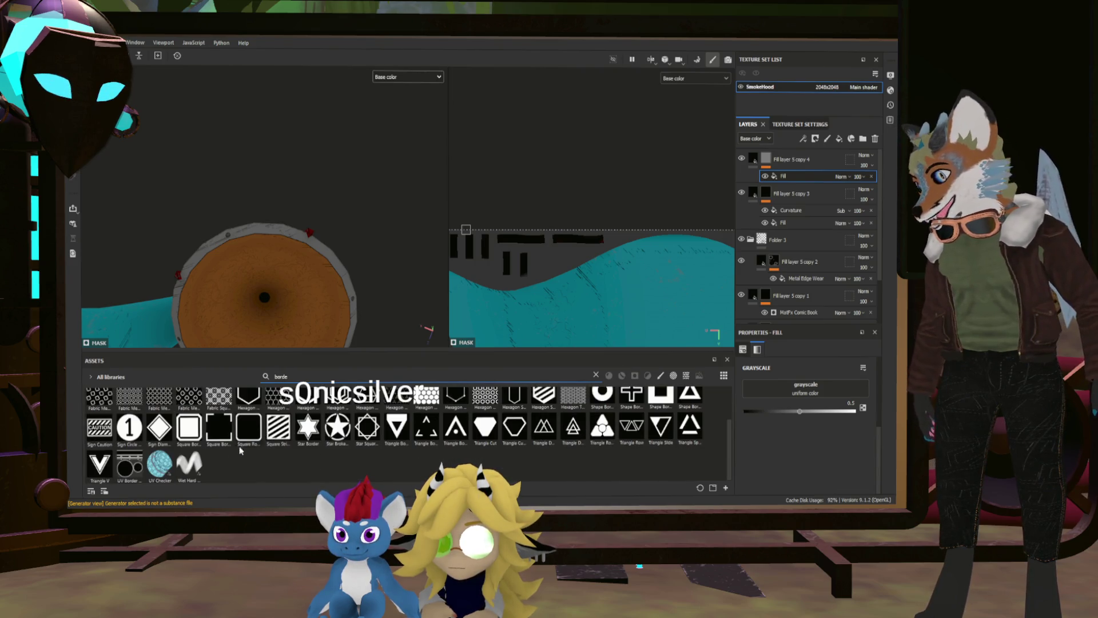
scroll(up, 3)
drag(214, 411, 771, 390)
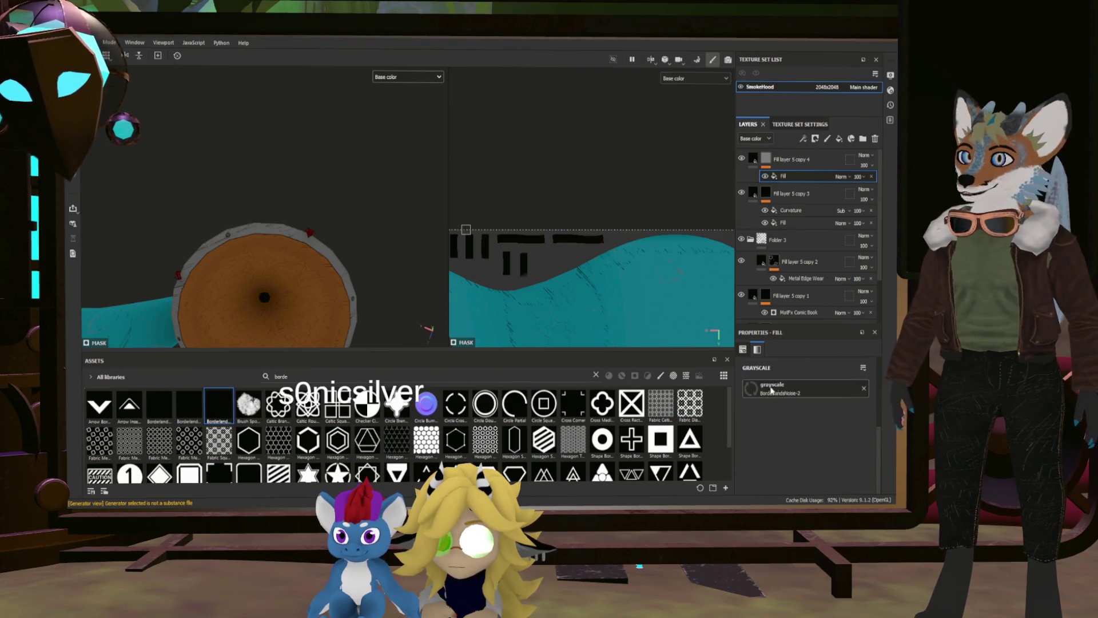
drag(269, 268, 320, 206)
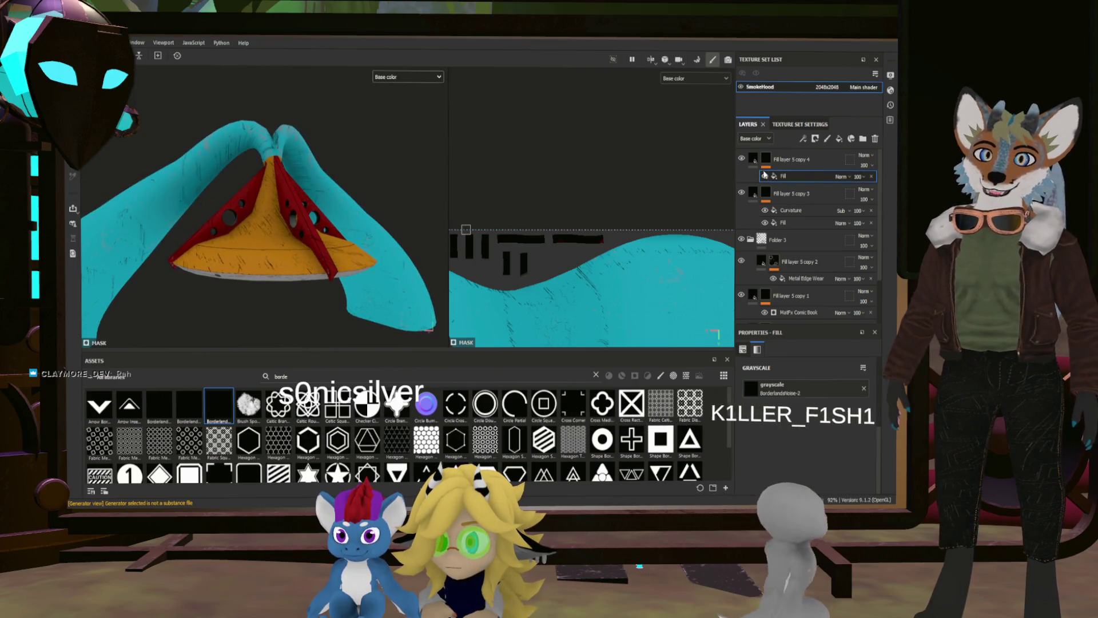
click(755, 162)
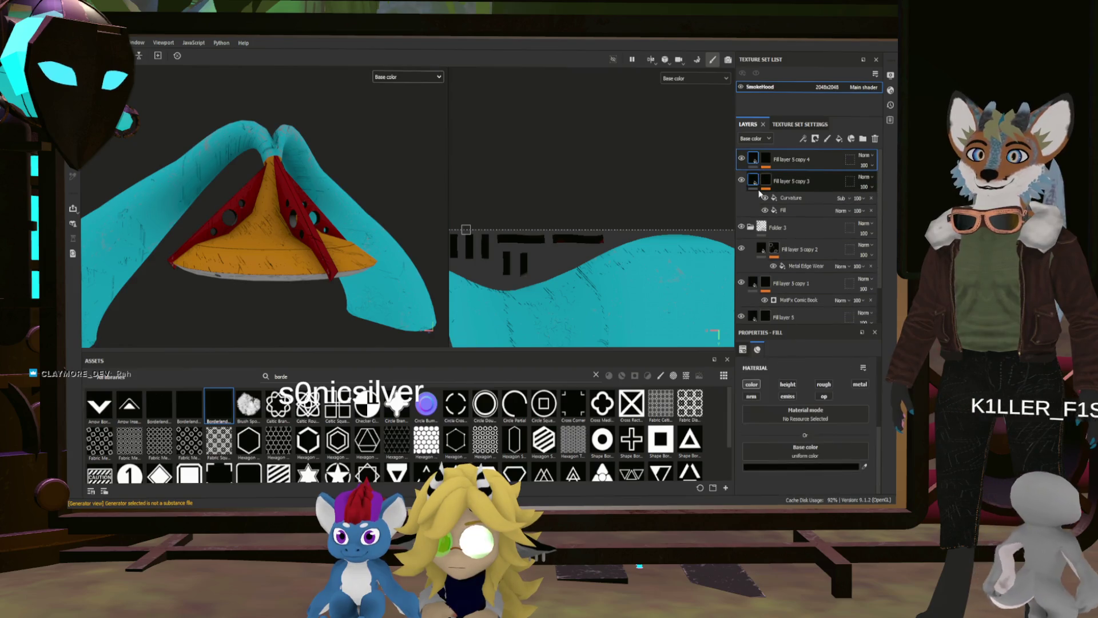
Group Fill layer 5 through Fill layer 5 copy 4 into a new Hatchings folder.
click(783, 182)
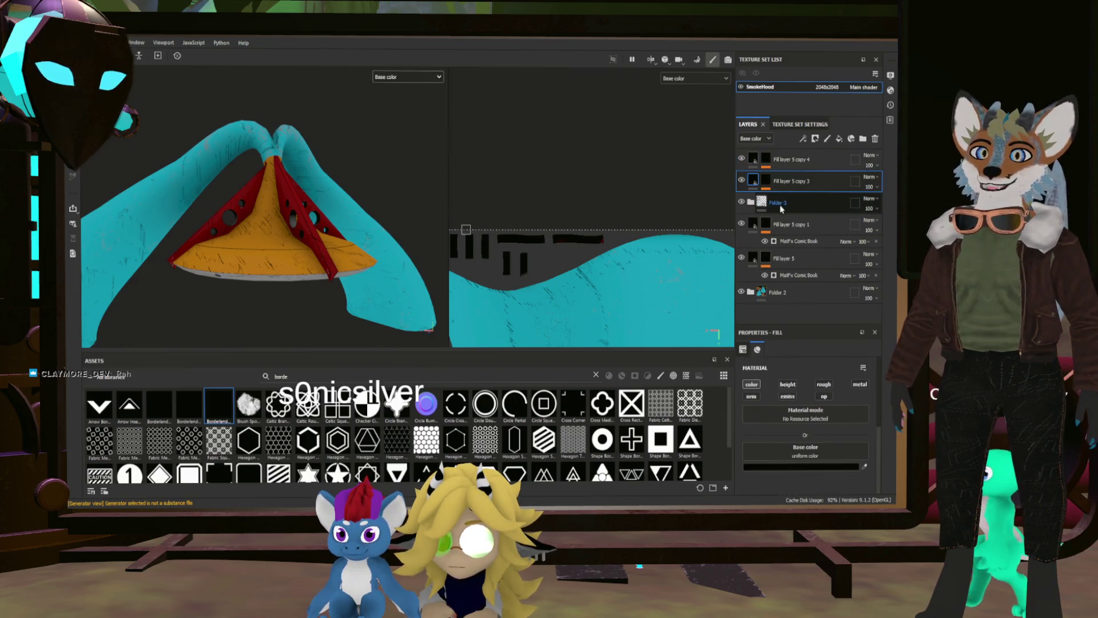
click(811, 259)
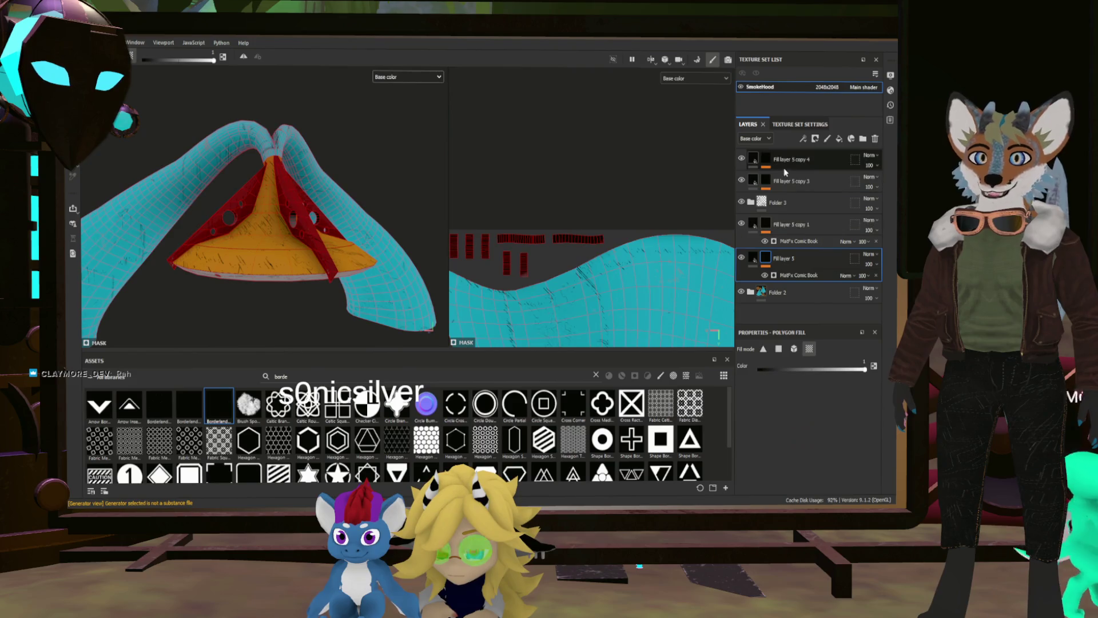
click(784, 167)
key(ctrl+g)
text(Hatchings)
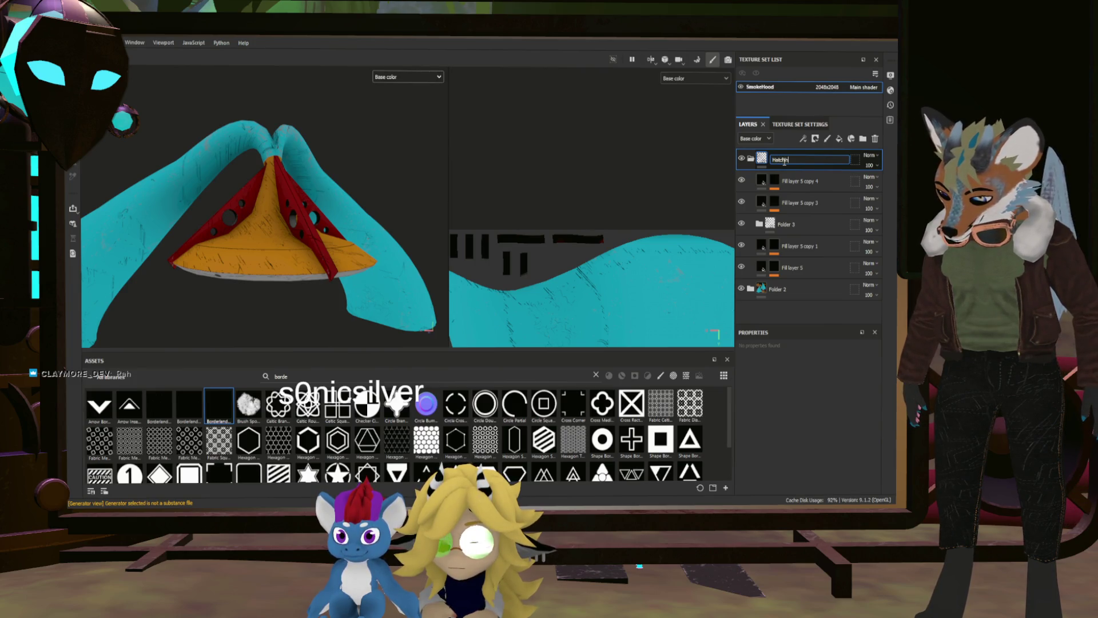
drag(290, 227, 313, 230)
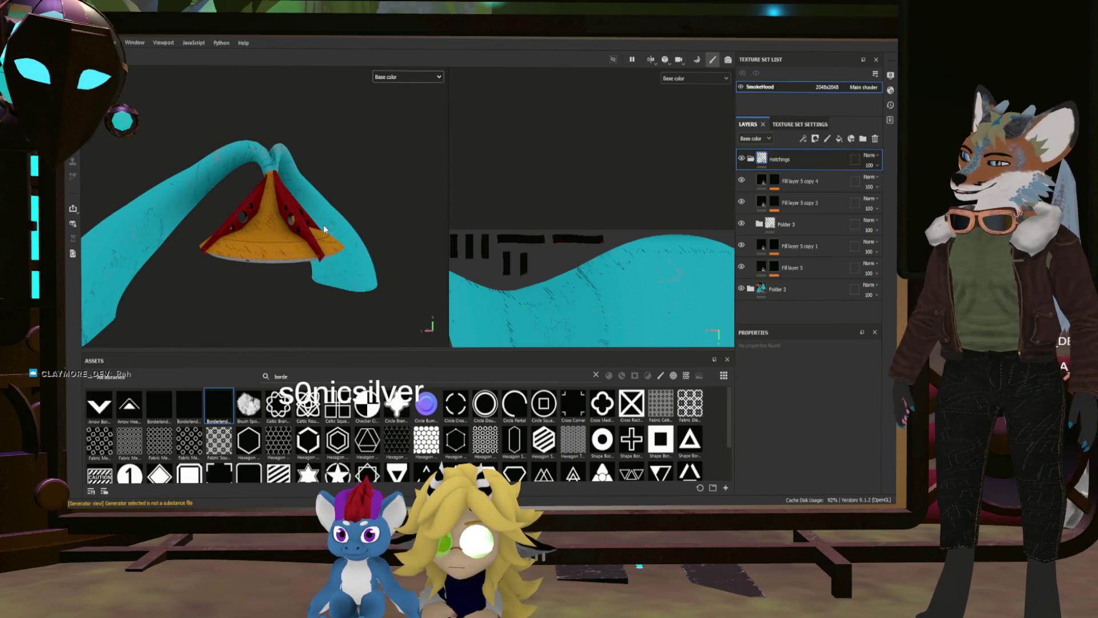
drag(324, 224, 386, 237)
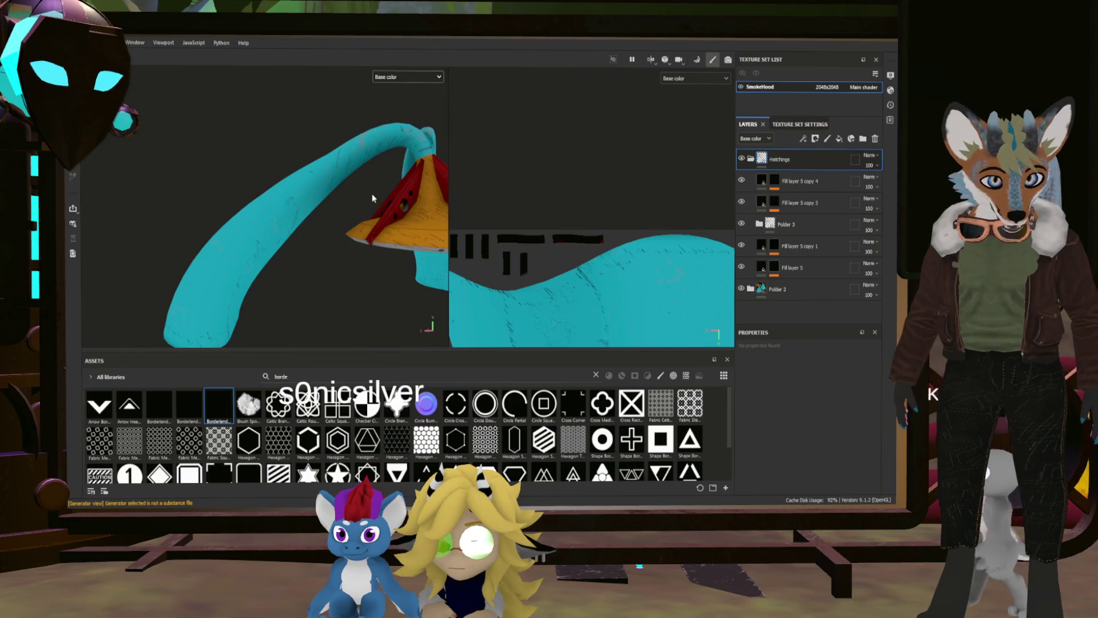
Collapse the Hatchings folder so only Hatchings and Folder 2 remain at the top level.
click(751, 159)
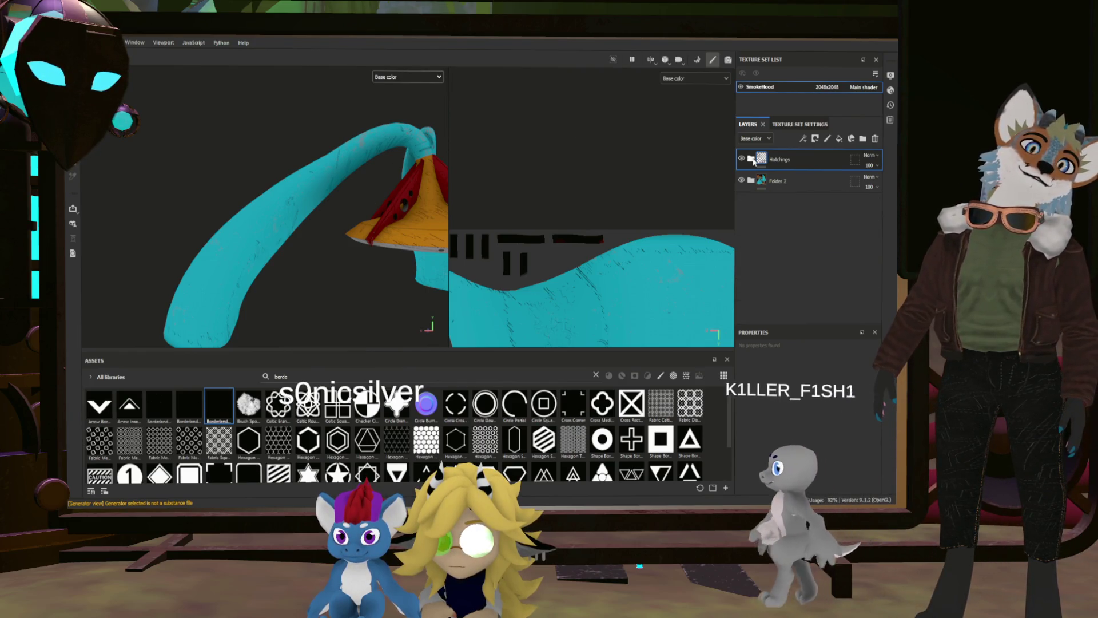
Add Fill layer 6 with height, roughness and metallic off, teal base colour, and a black mask.
click(840, 141)
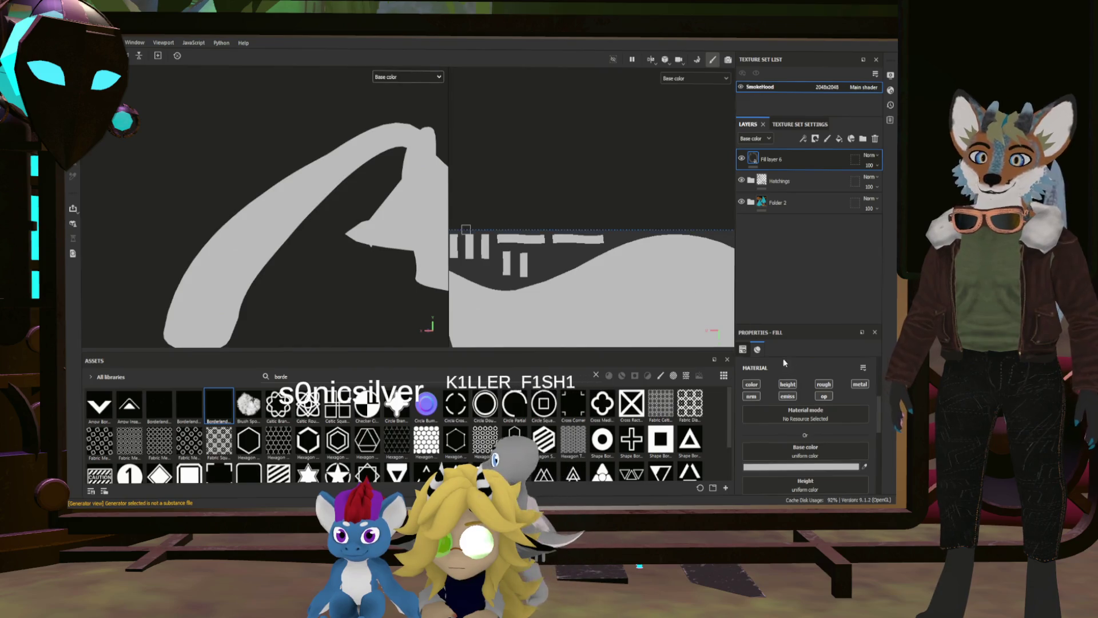
click(787, 383)
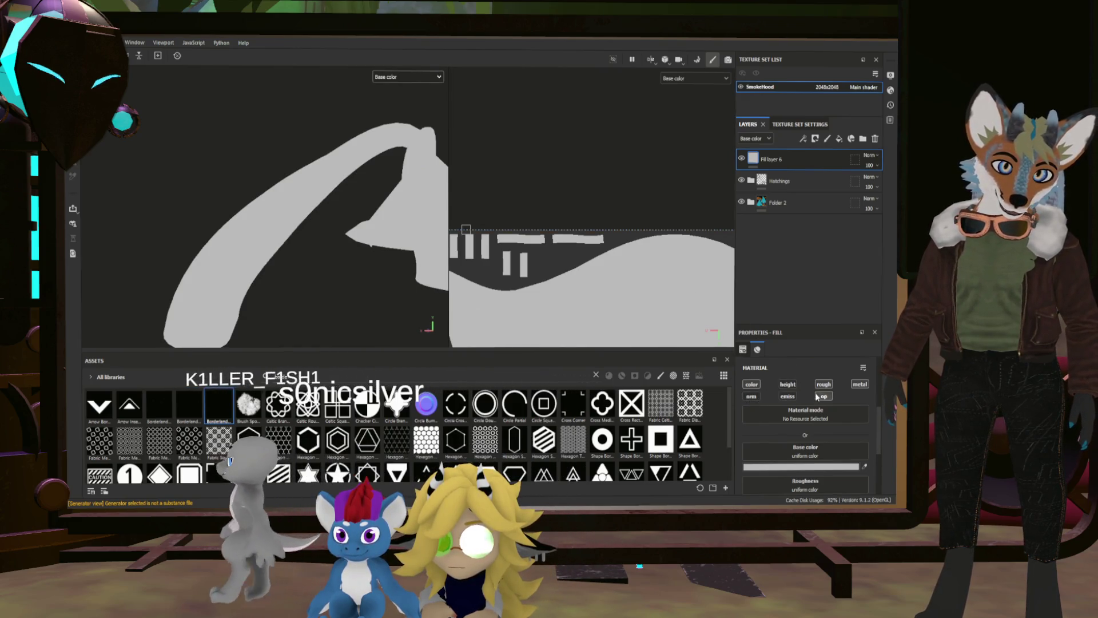
click(859, 384)
click(823, 384)
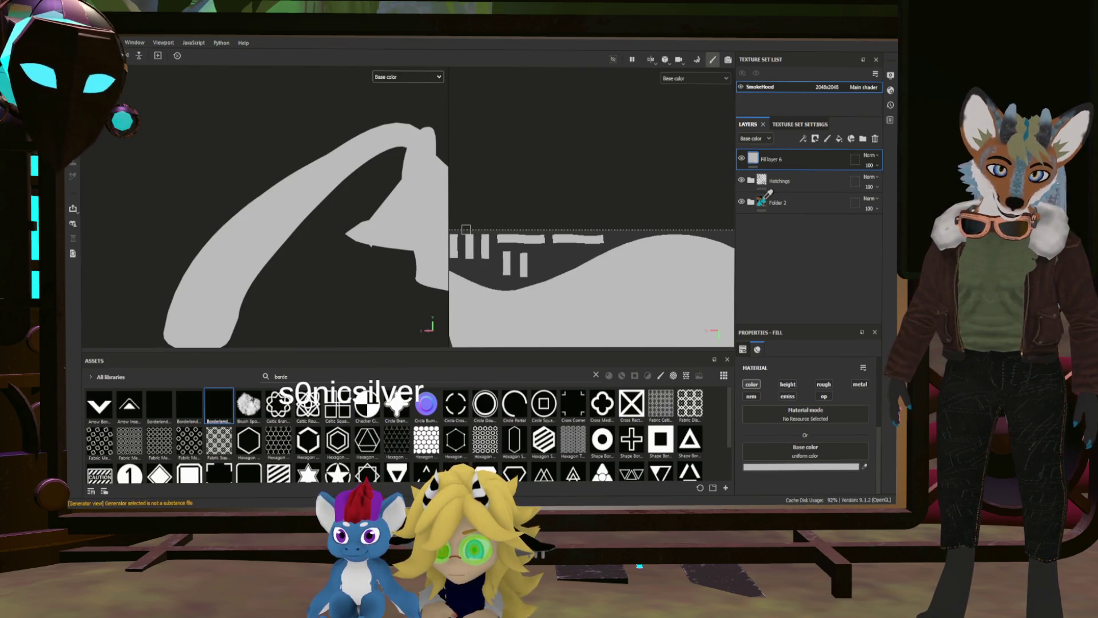
click(772, 198)
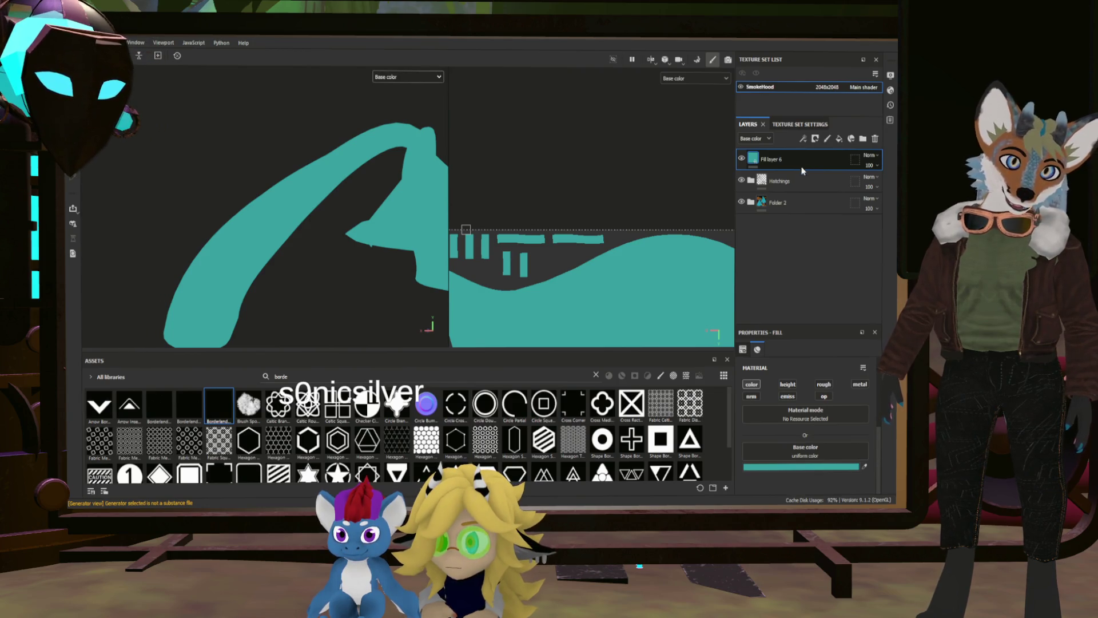
key(ctrl+z)
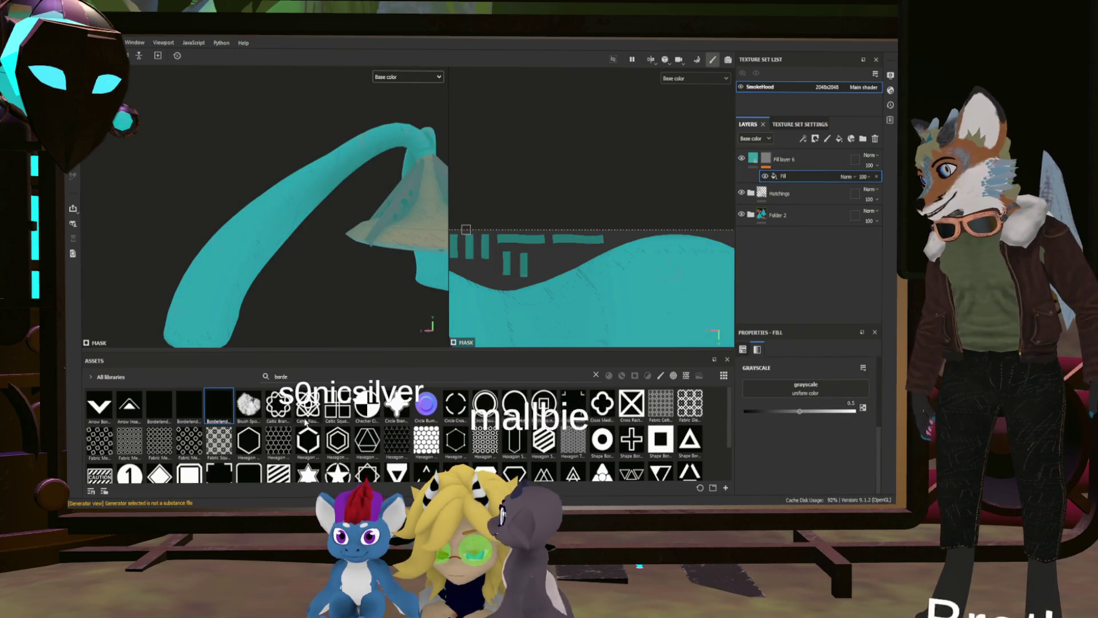
Search assets for 'wat' and use the AVS watercolor texture as the mask fill's grayscale.
scroll(down, 3)
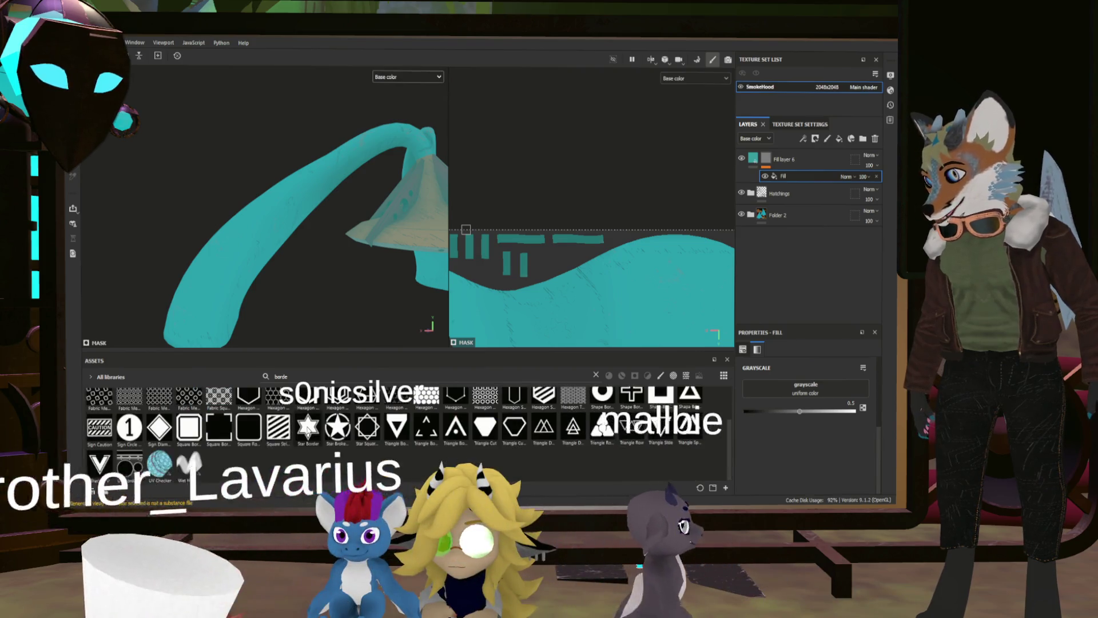
scroll(up, 3)
double_click(324, 371)
text(wat)
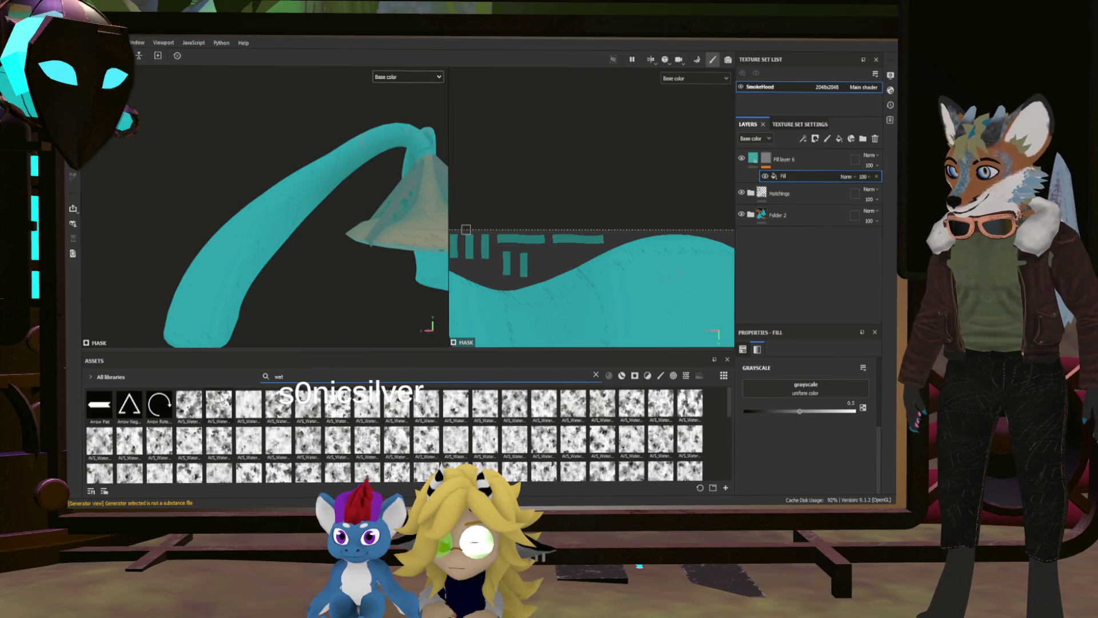
drag(336, 400, 795, 398)
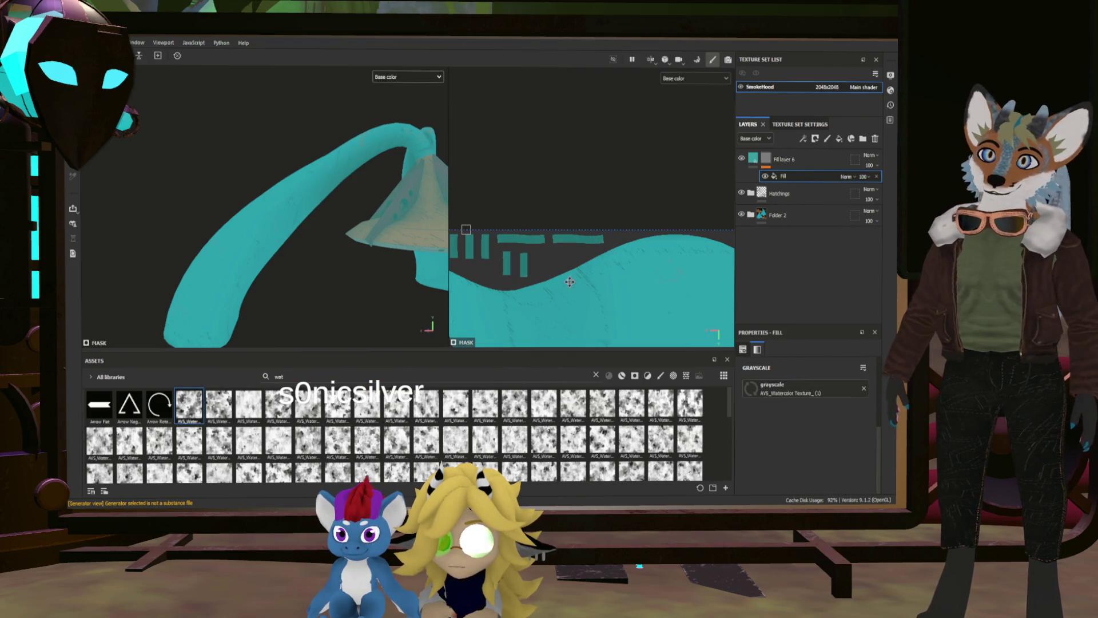
Group Fill layer 6 into a new Folder 4 with Ctrl+G.
scroll(up, 3)
drag(381, 221, 331, 235)
click(823, 165)
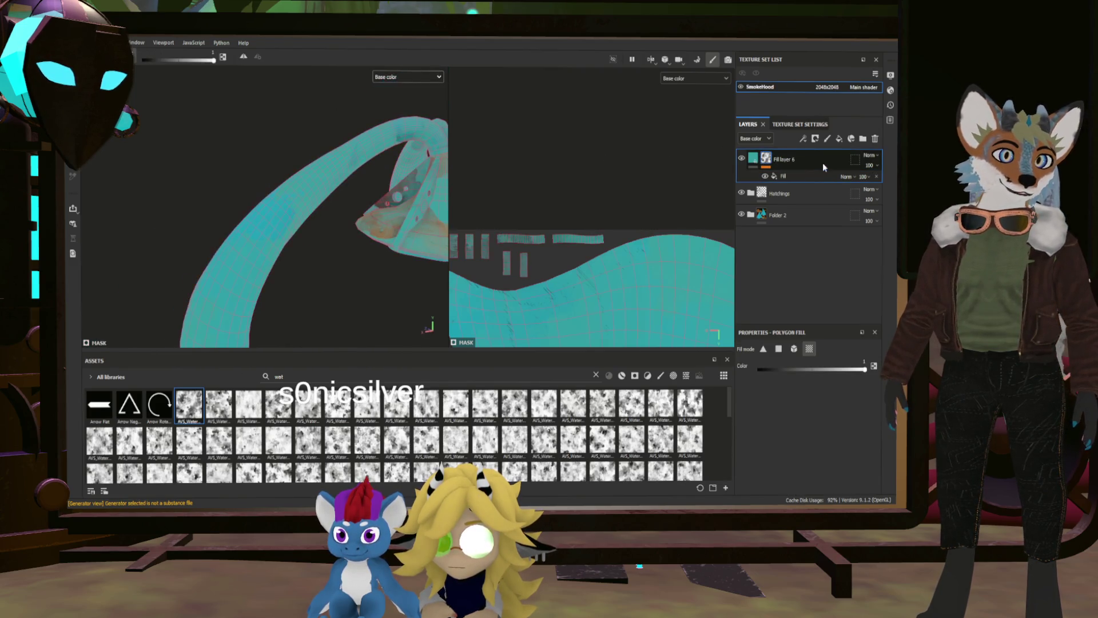
key(ctrl+g)
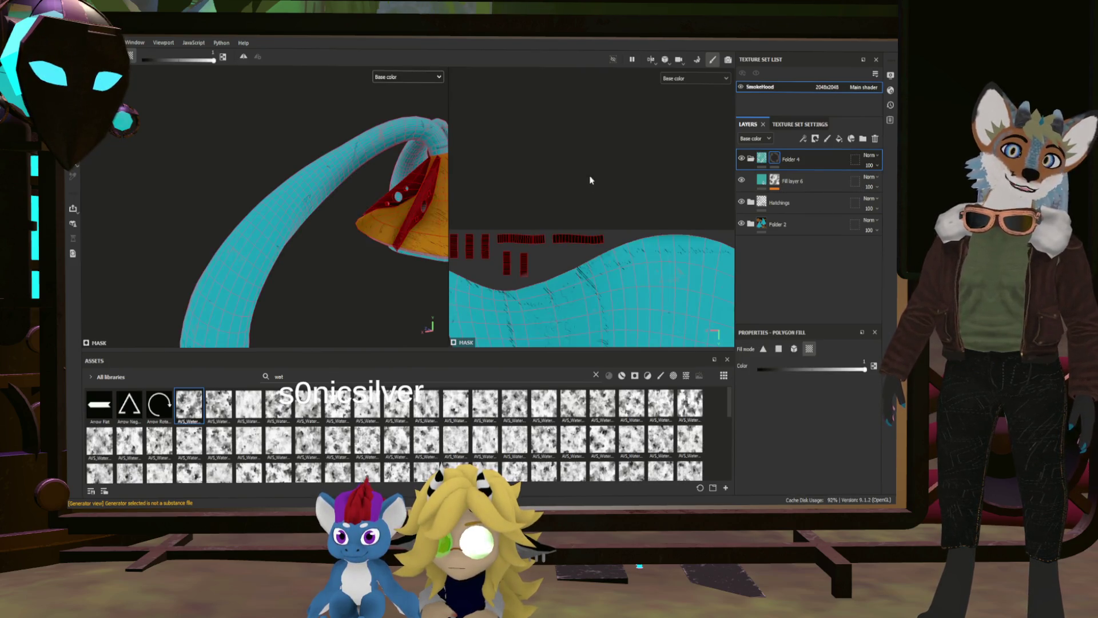
Move Folder 4 below the Hatchings folder in the layer stack.
drag(413, 149, 338, 260)
drag(340, 209, 350, 181)
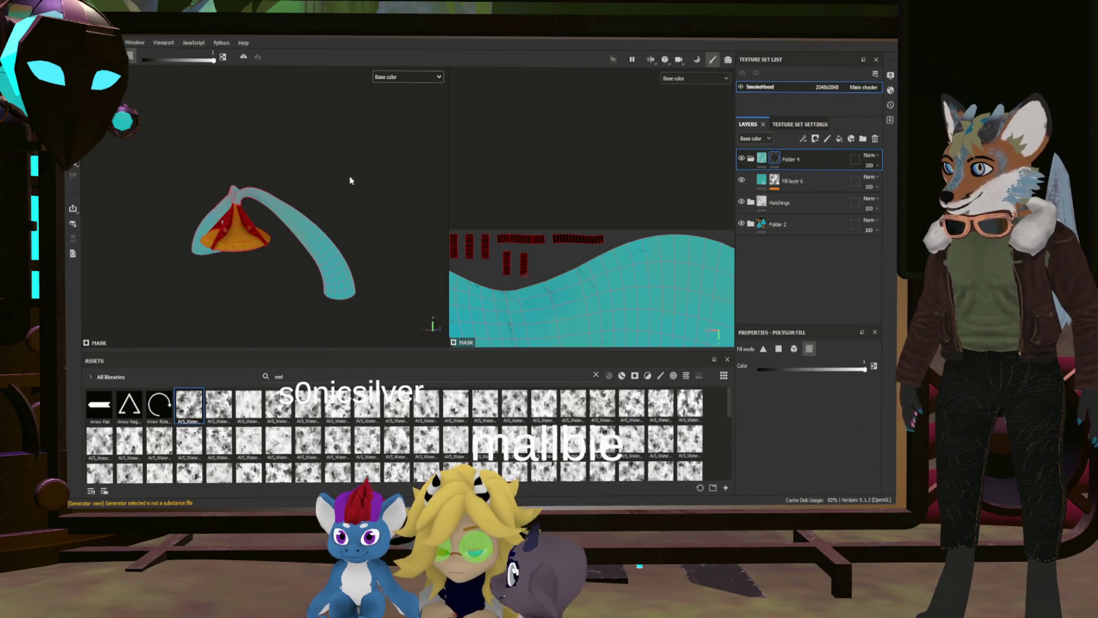
key(1)
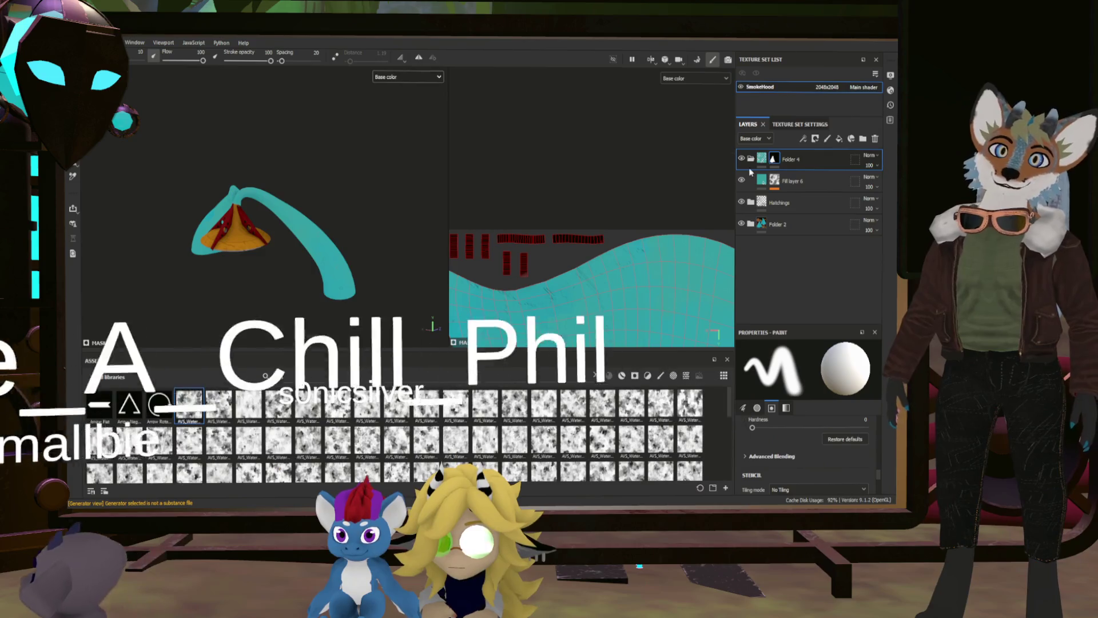
click(776, 180)
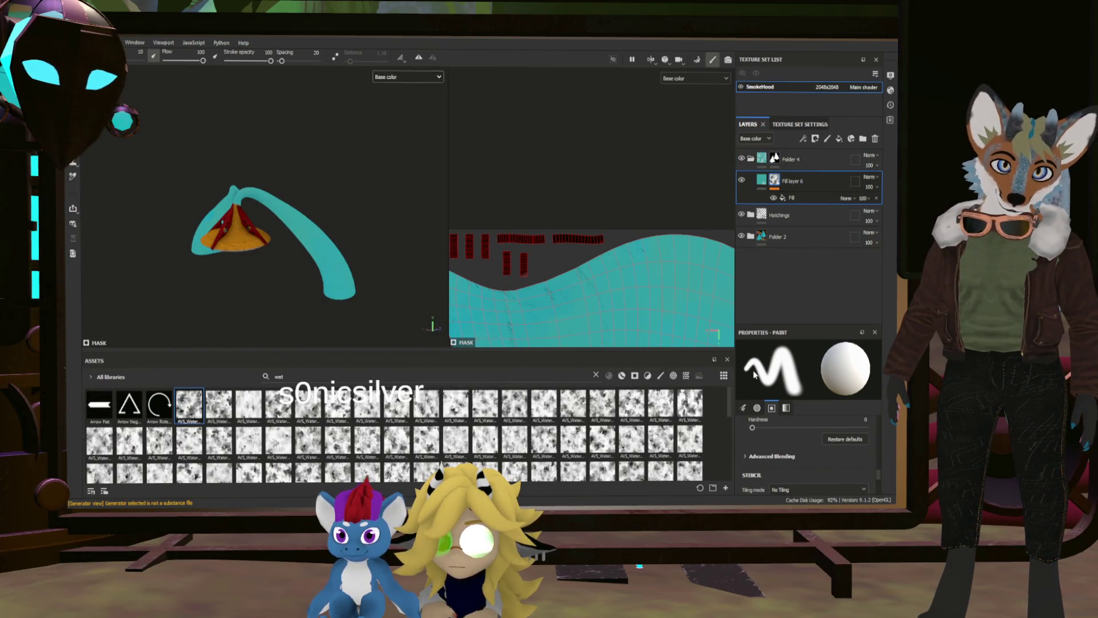
scroll(up, 3)
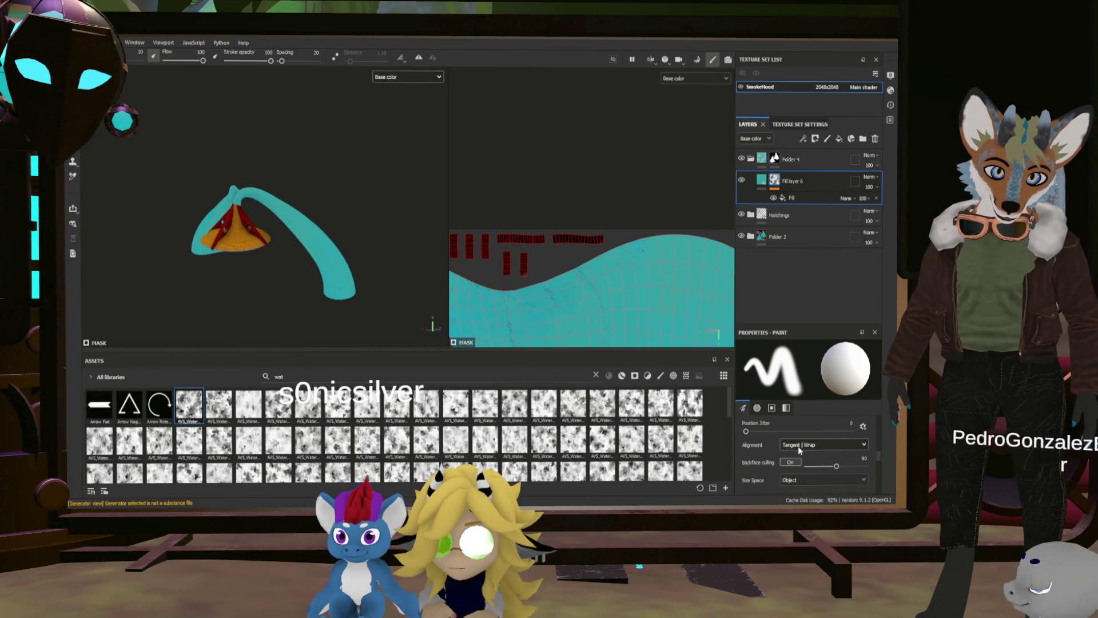
scroll(down, 3)
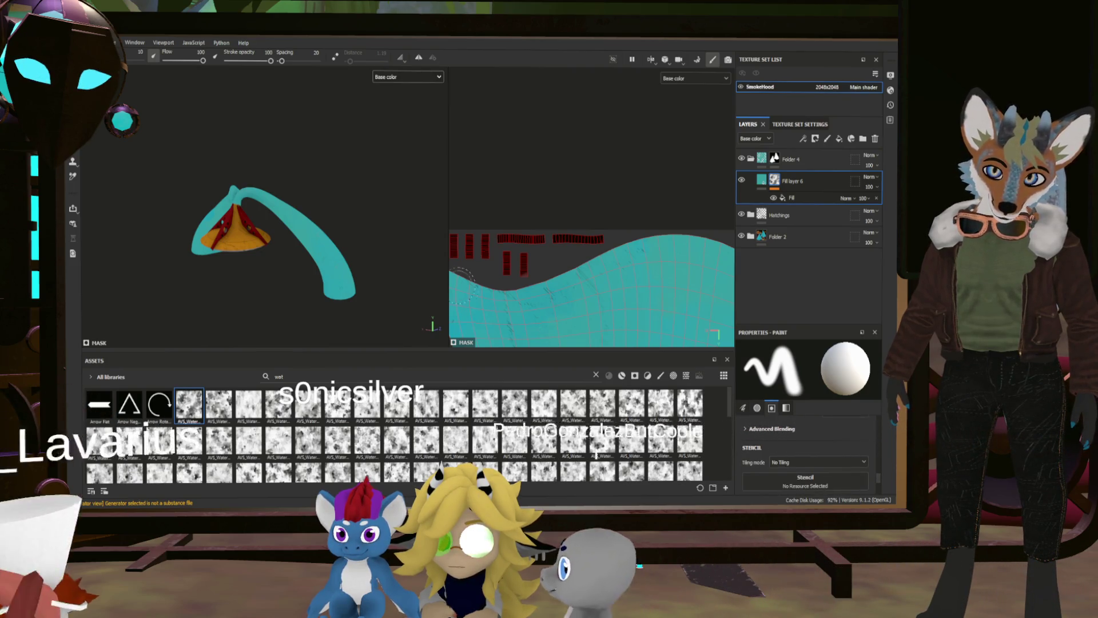
scroll(up, 3)
drag(327, 261, 229, 252)
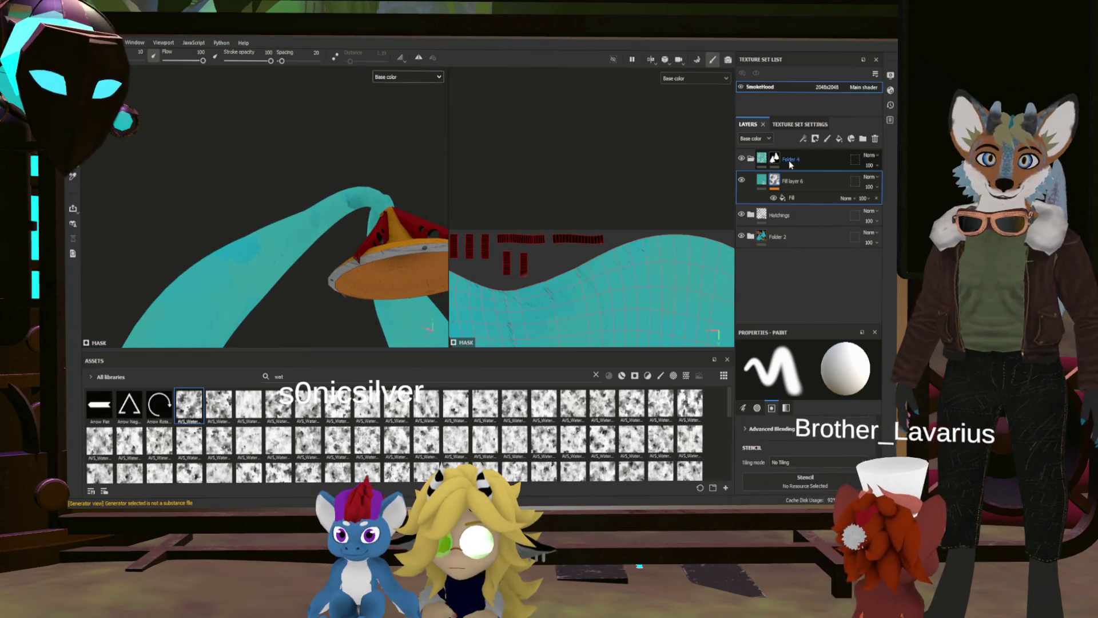
drag(804, 159, 807, 232)
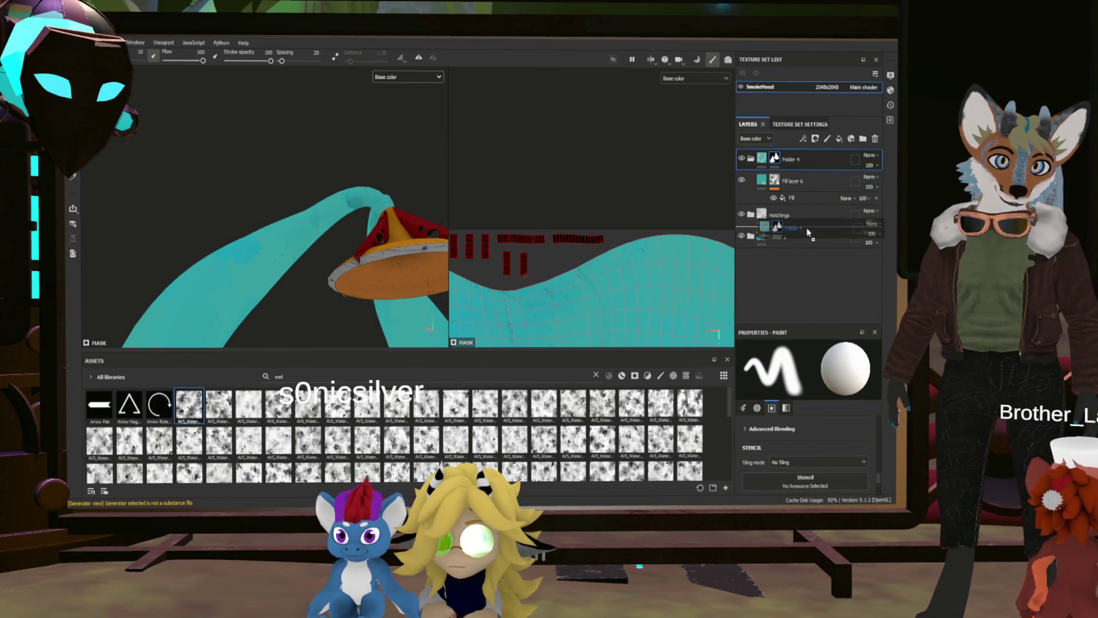
Open the settings of Fill layer 6's watercolor fill effect.
scroll(up, 3)
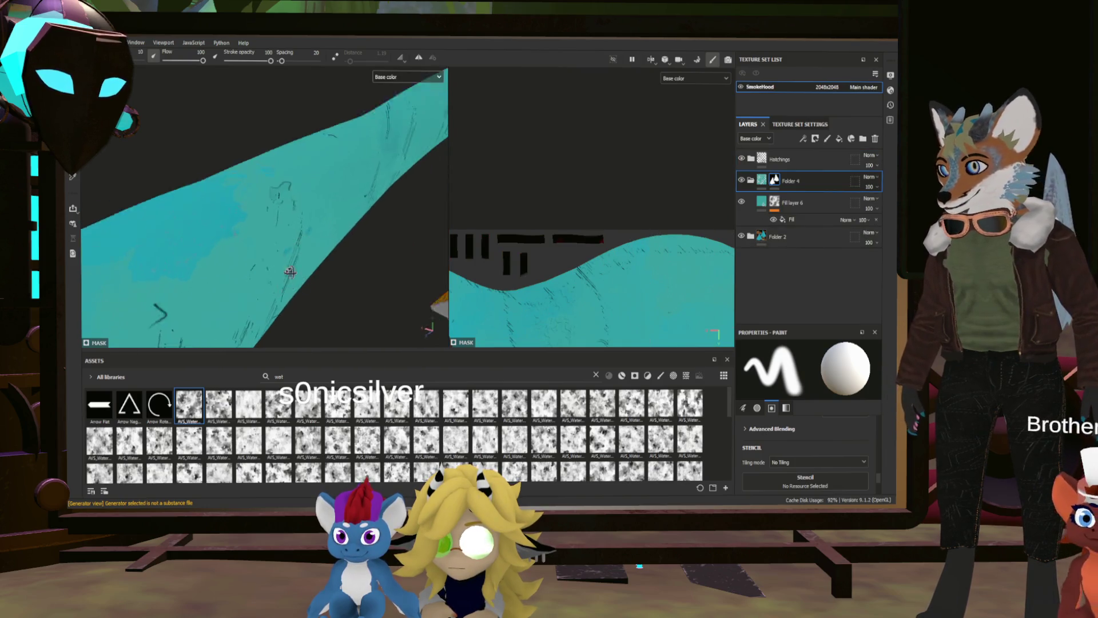
drag(290, 304, 325, 183)
scroll(up, 3)
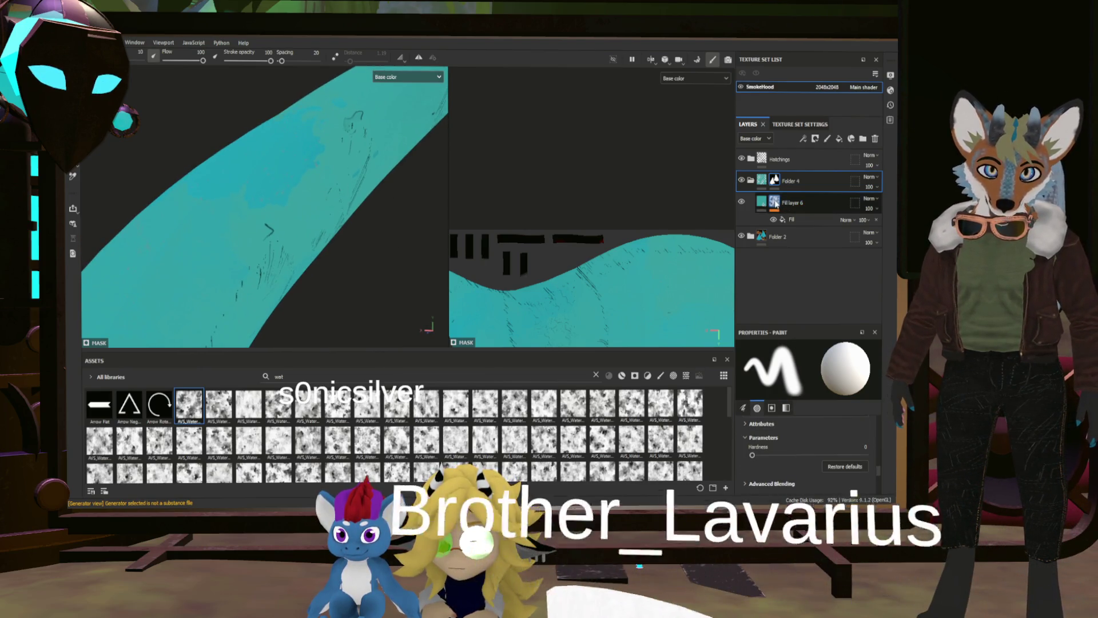
click(795, 202)
scroll(down, 3)
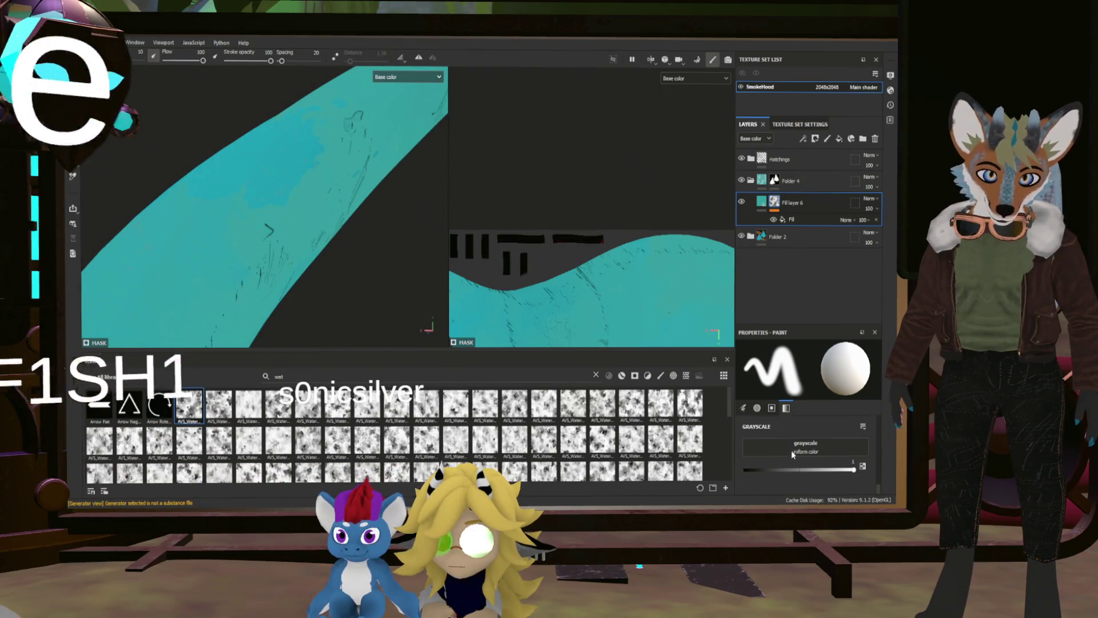
scroll(up, 3)
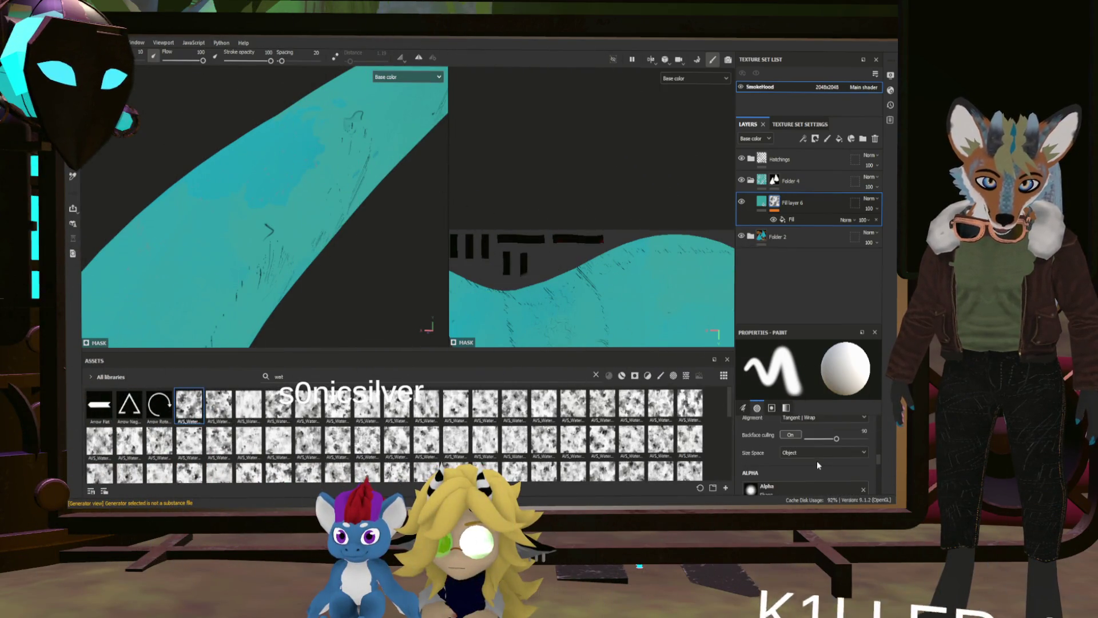
scroll(up, 3)
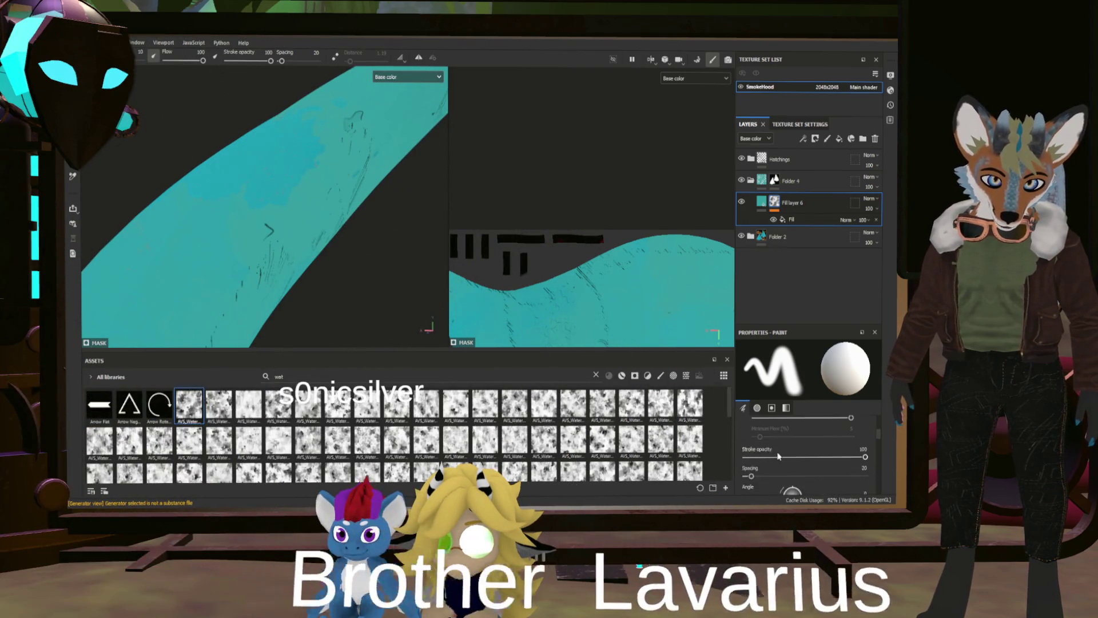
click(804, 219)
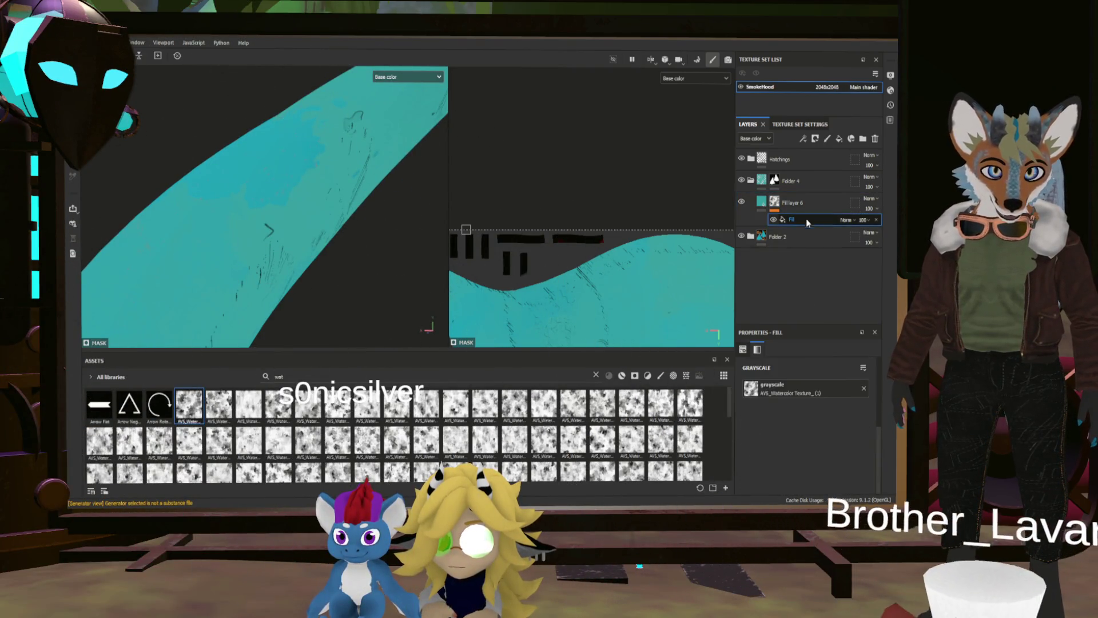
Lower the watercolor texture's tiling to about 7.68.
scroll(up, 3)
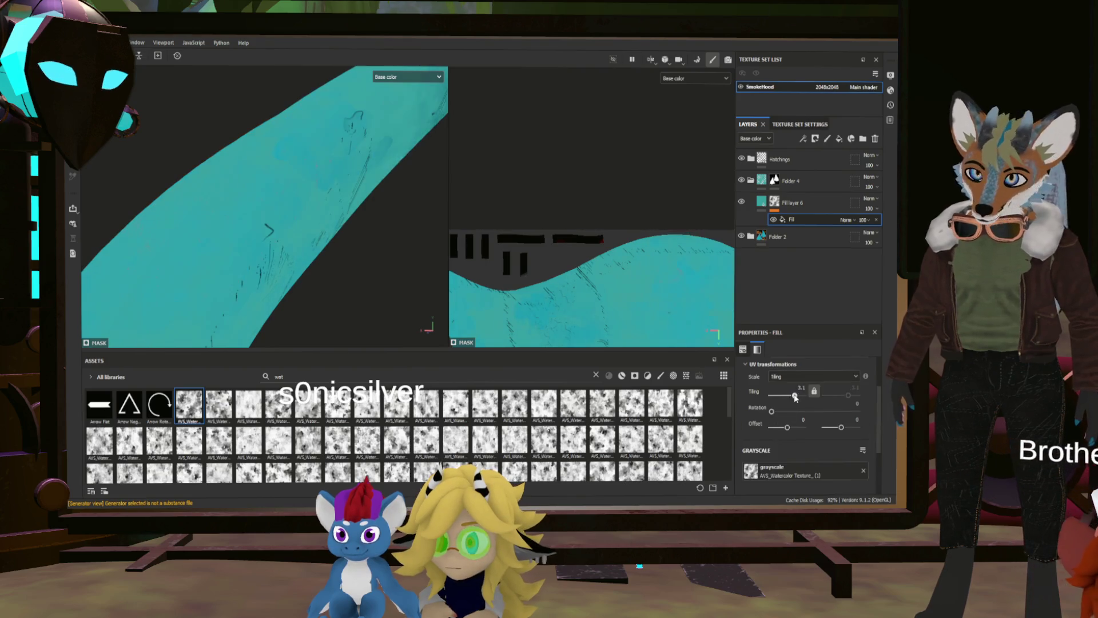
drag(799, 398, 797, 395)
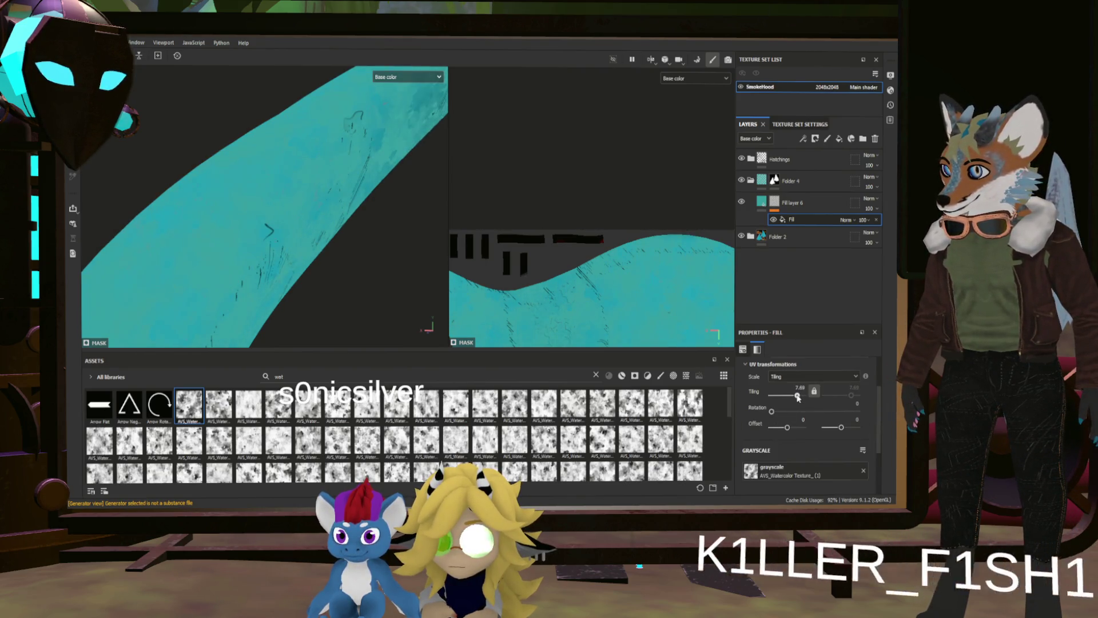
scroll(down, 3)
Check the mask around the cyan strip and lamp, then move Fill layer 6 into Folder 4.
drag(335, 280, 367, 293)
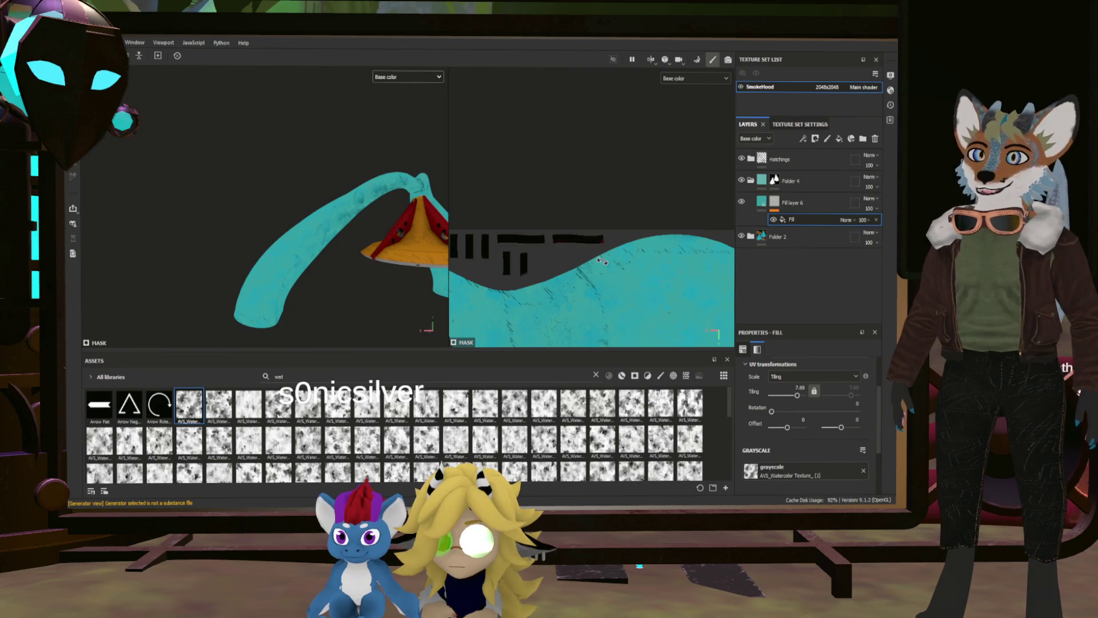
scroll(up, 3)
drag(343, 240, 498, 215)
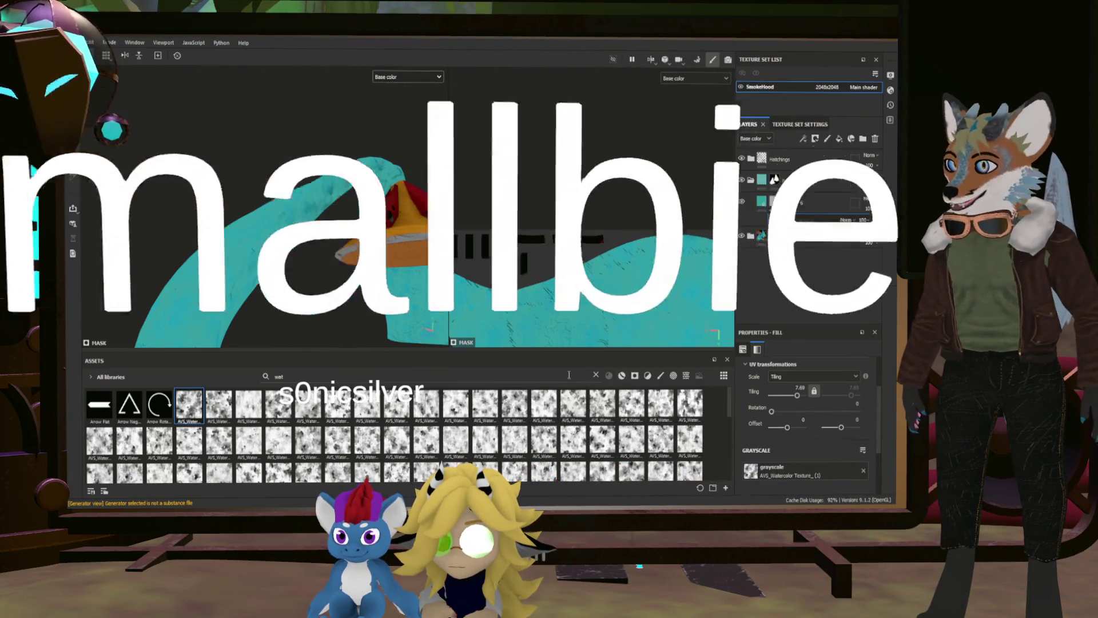
drag(341, 272, 335, 228)
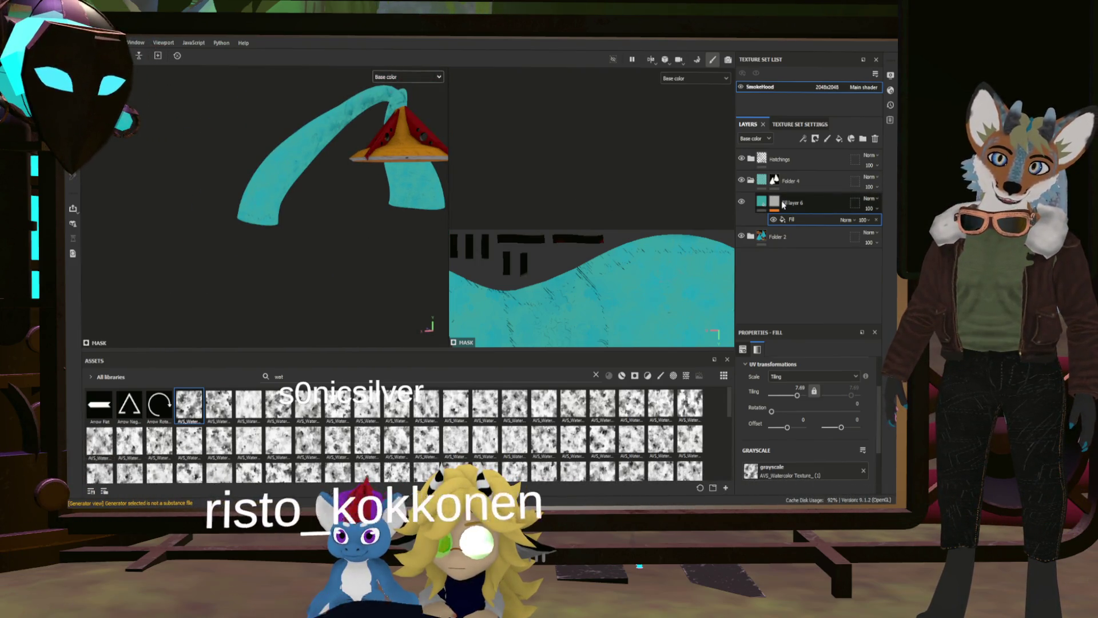
drag(815, 213, 803, 184)
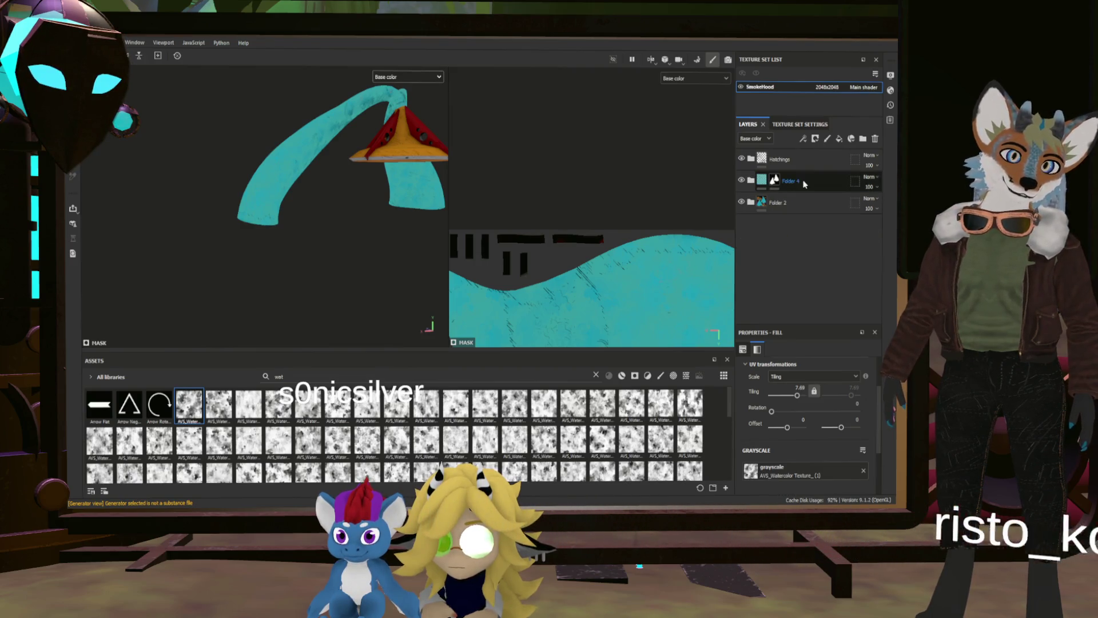
Add a new folder above Folder 4 and a new fill layer.
click(815, 180)
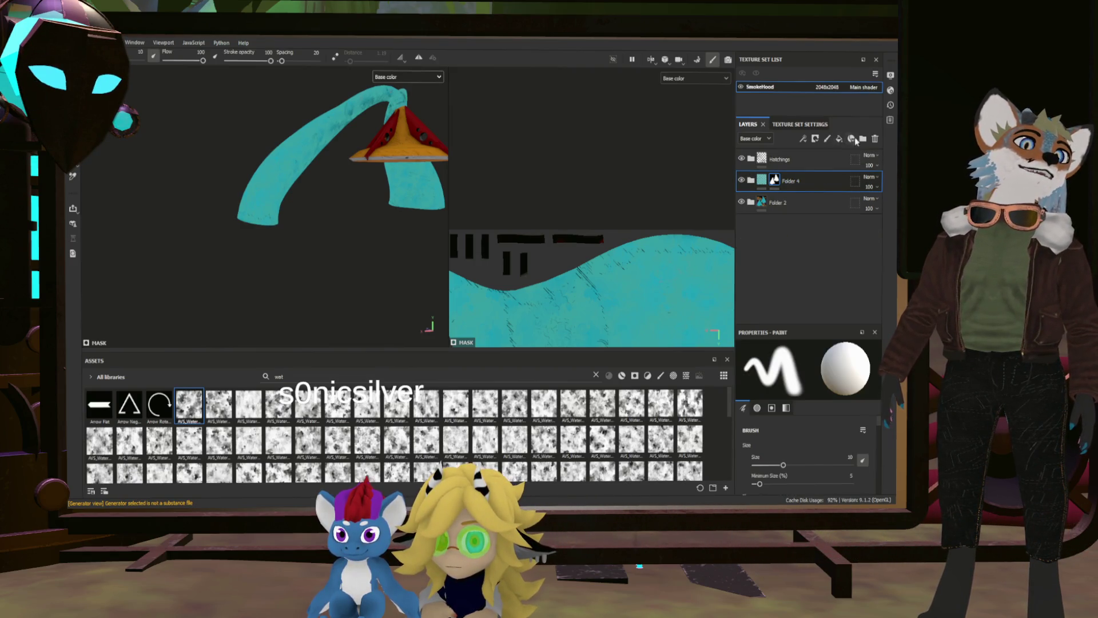
click(863, 139)
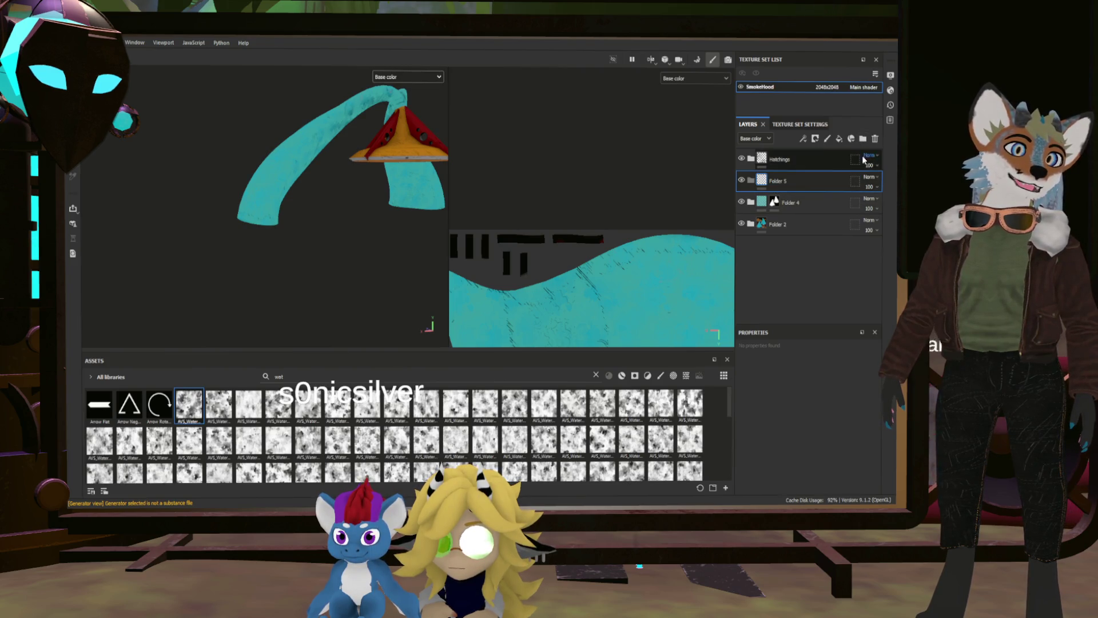
click(839, 140)
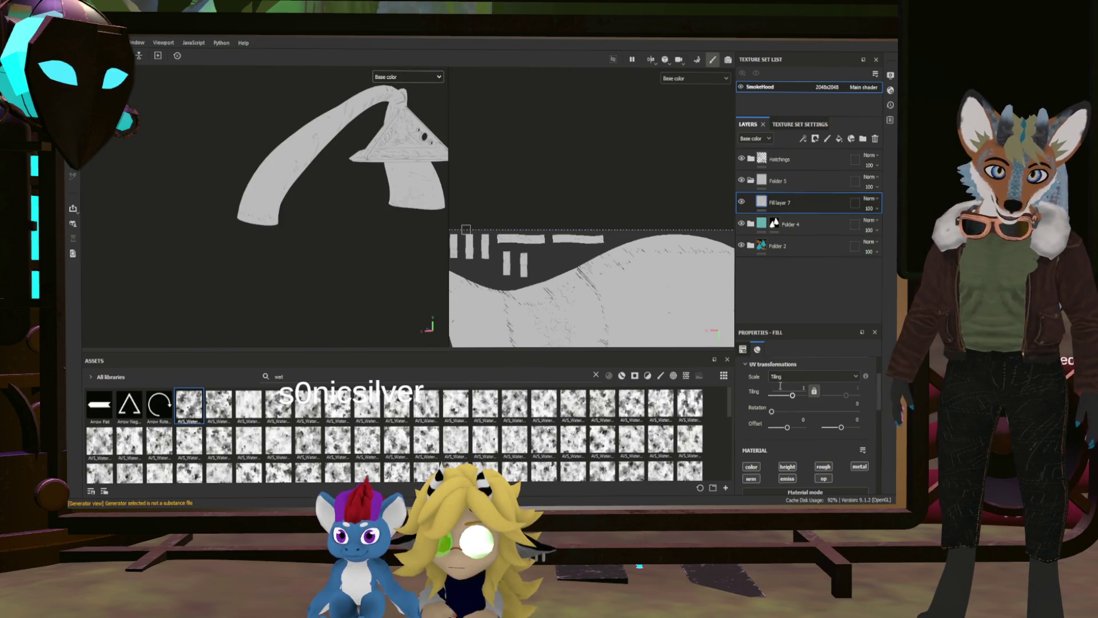
Make Fill layer 7 black with Multiply blending and give it a black mask.
scroll(up, 3)
scroll(down, 3)
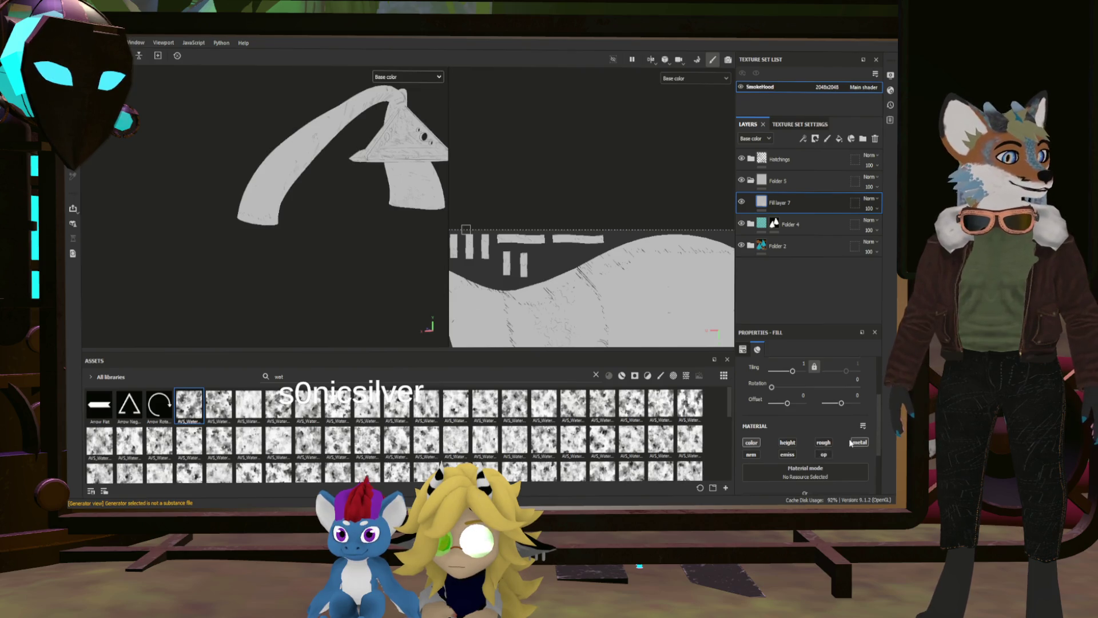
scroll(down, 3)
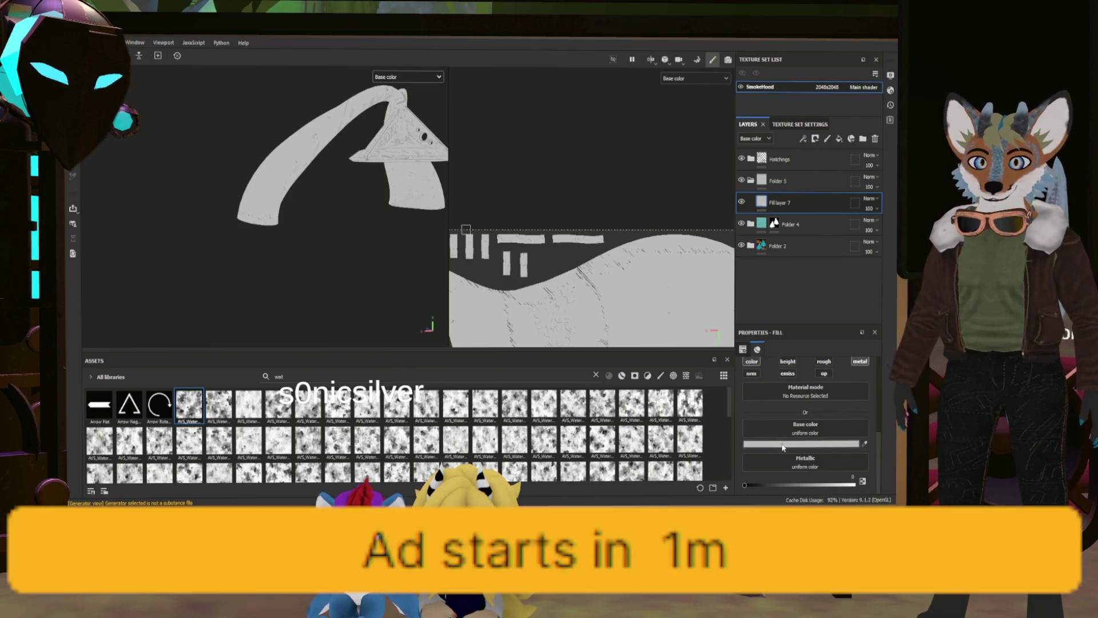
key(ctrl+z)
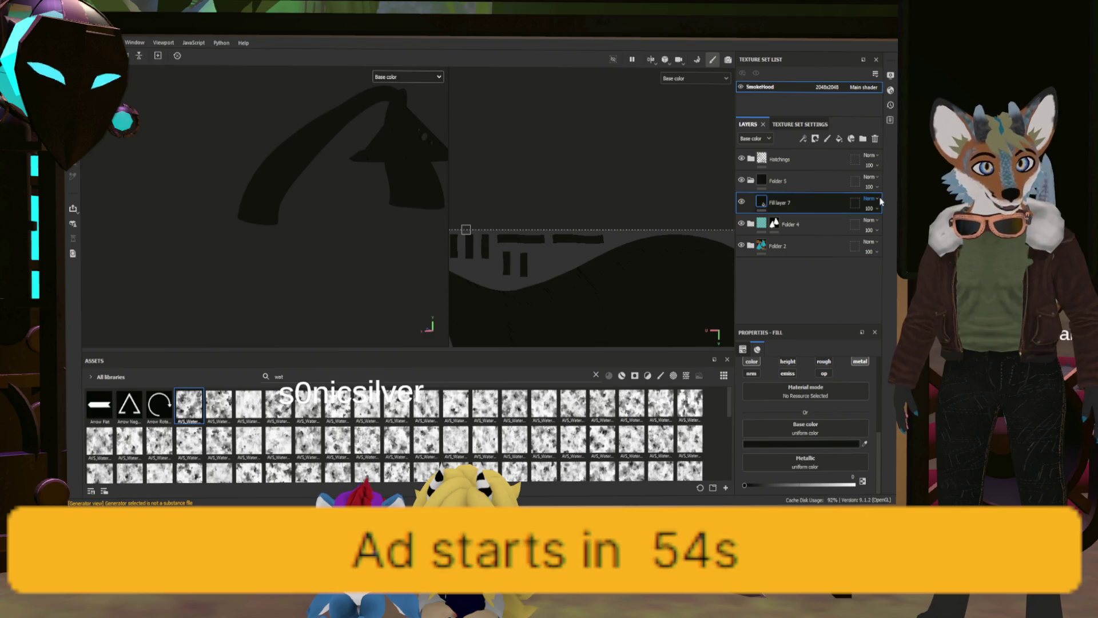
key(alt+shift+m)
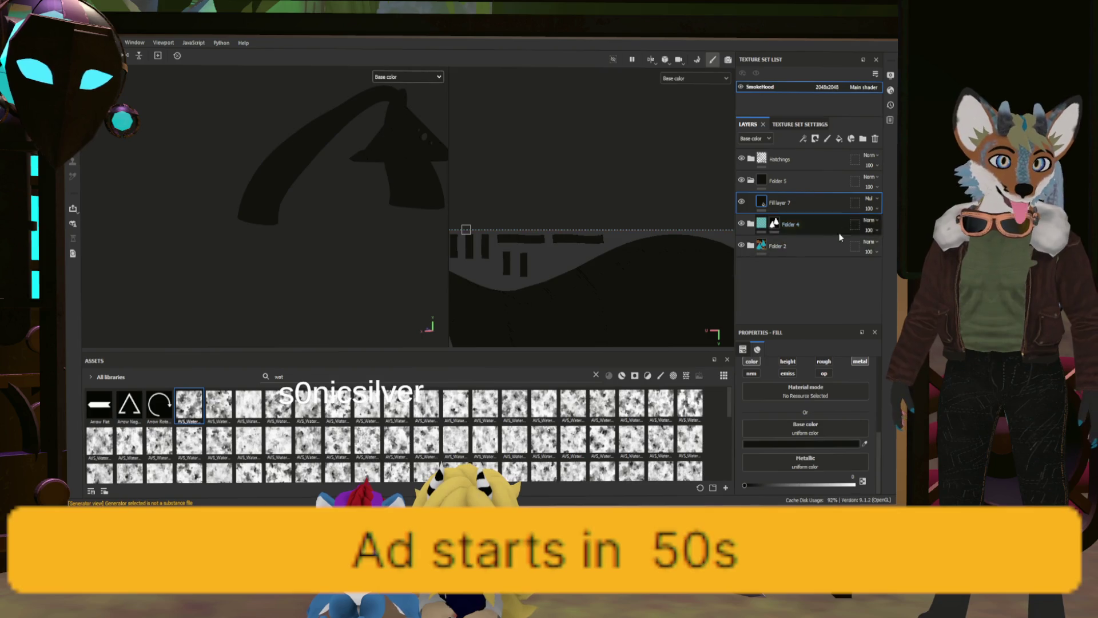
right_click(764, 200)
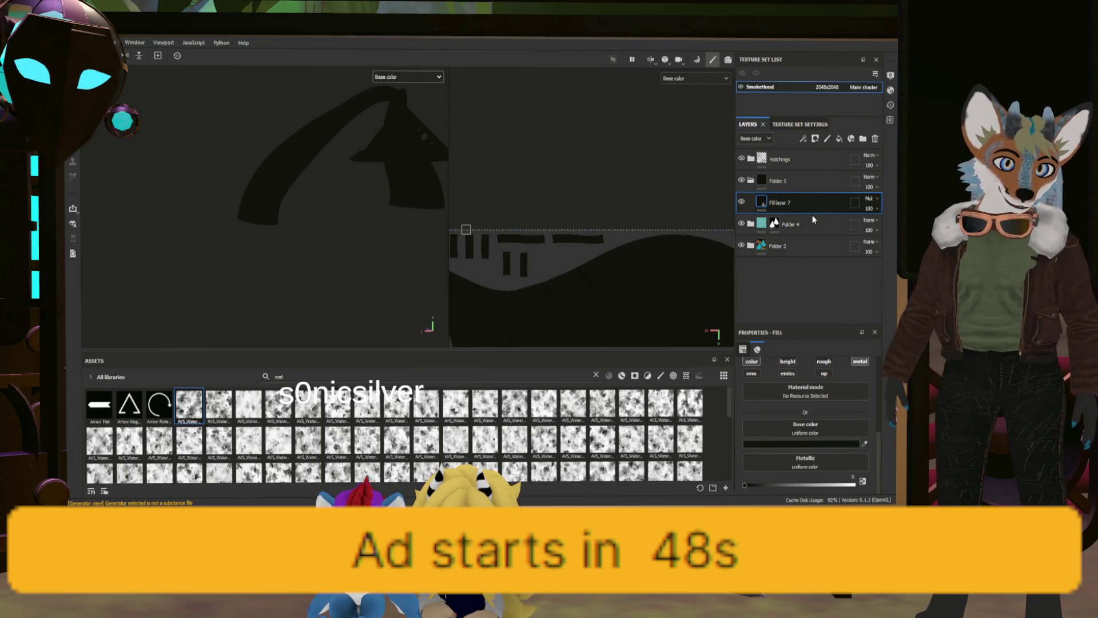
click(828, 214)
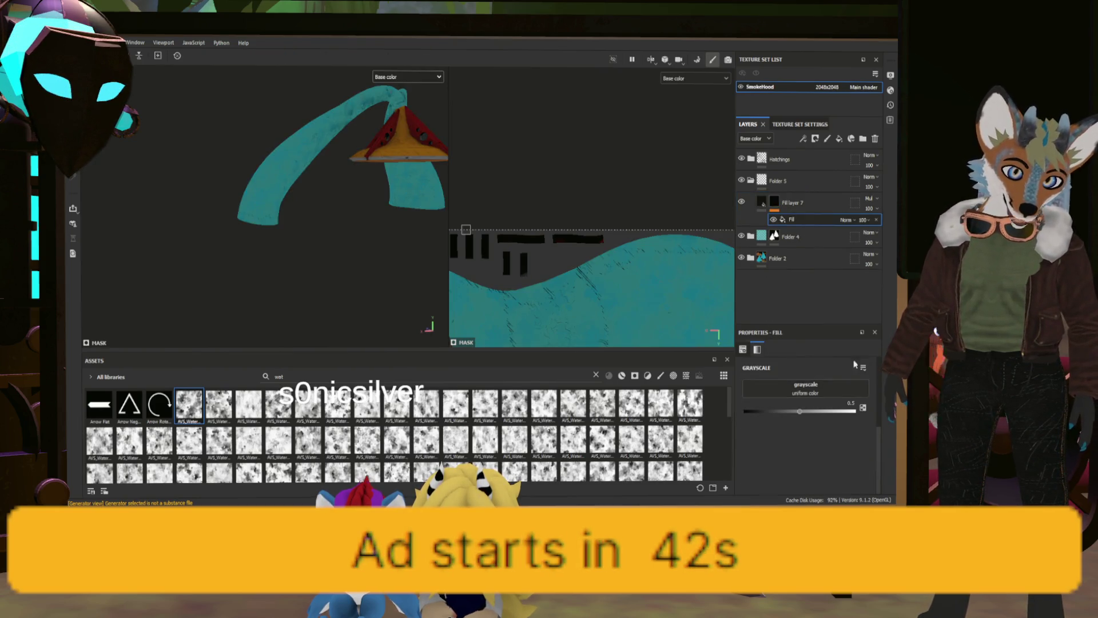
Search assets for 'gradi' and use Shape Gradient as the mask fill's grayscale.
click(595, 376)
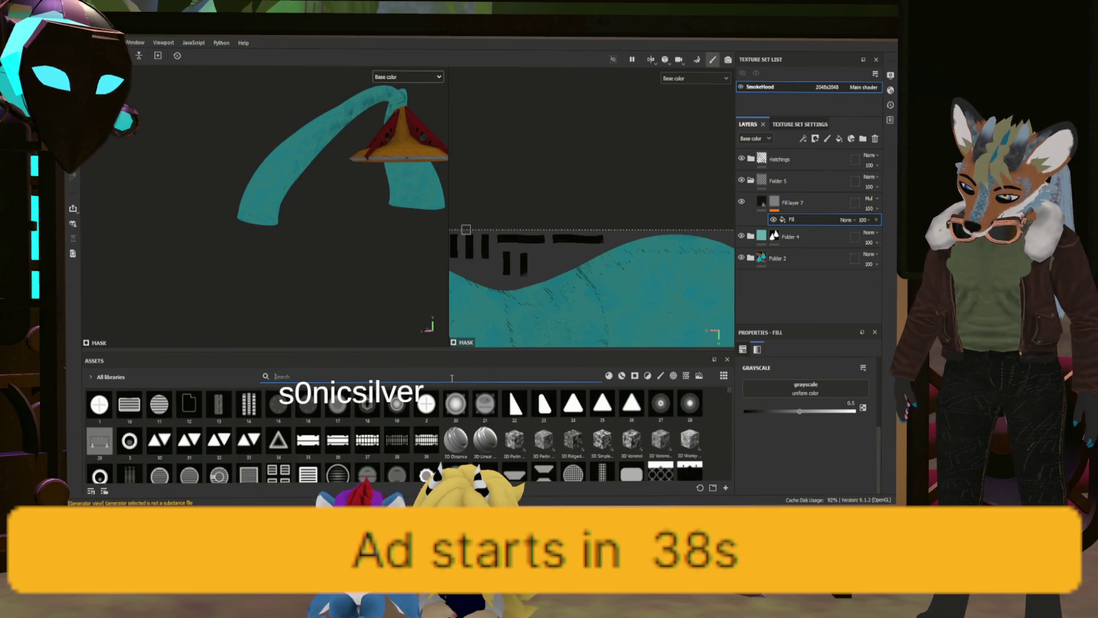
text(gradi)
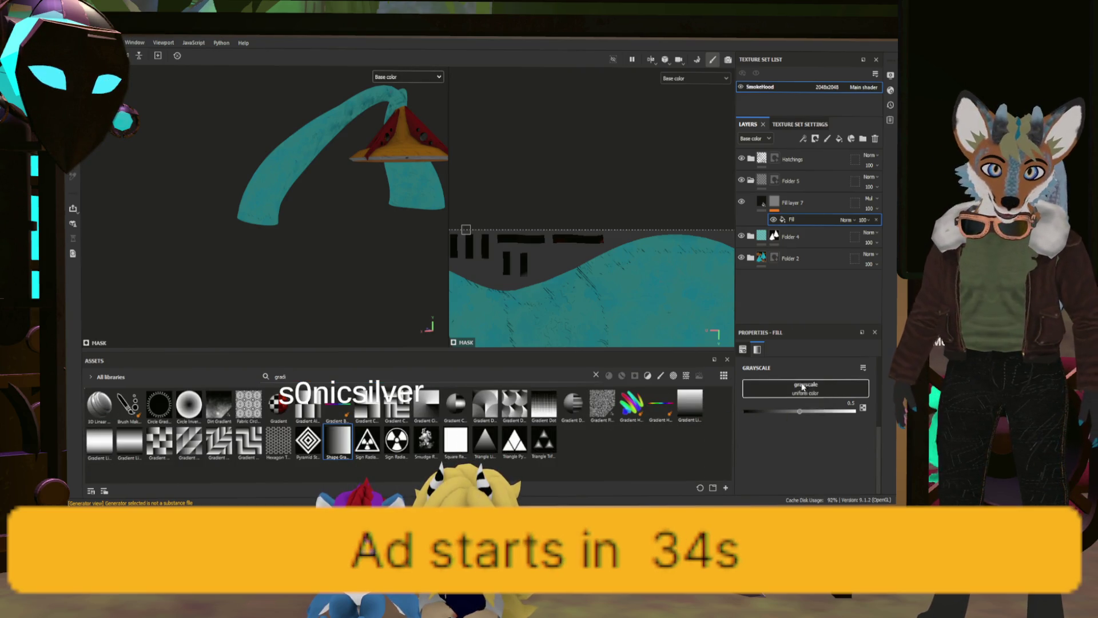
drag(803, 387, 802, 387)
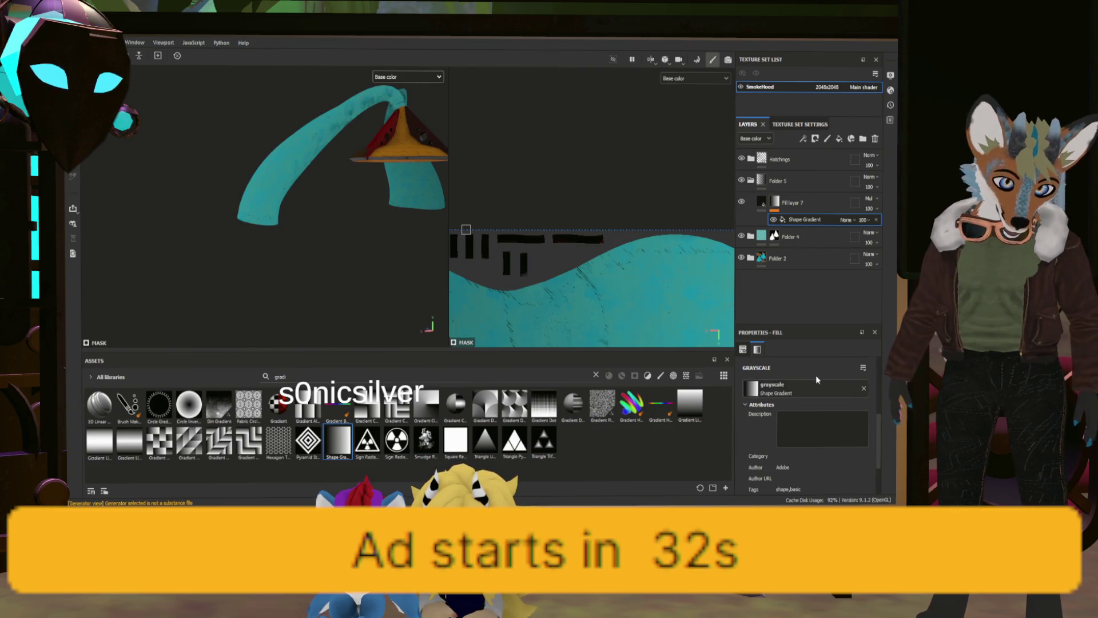
Rotate the Shape Gradient about 270° so it darkens the model gradually.
scroll(up, 3)
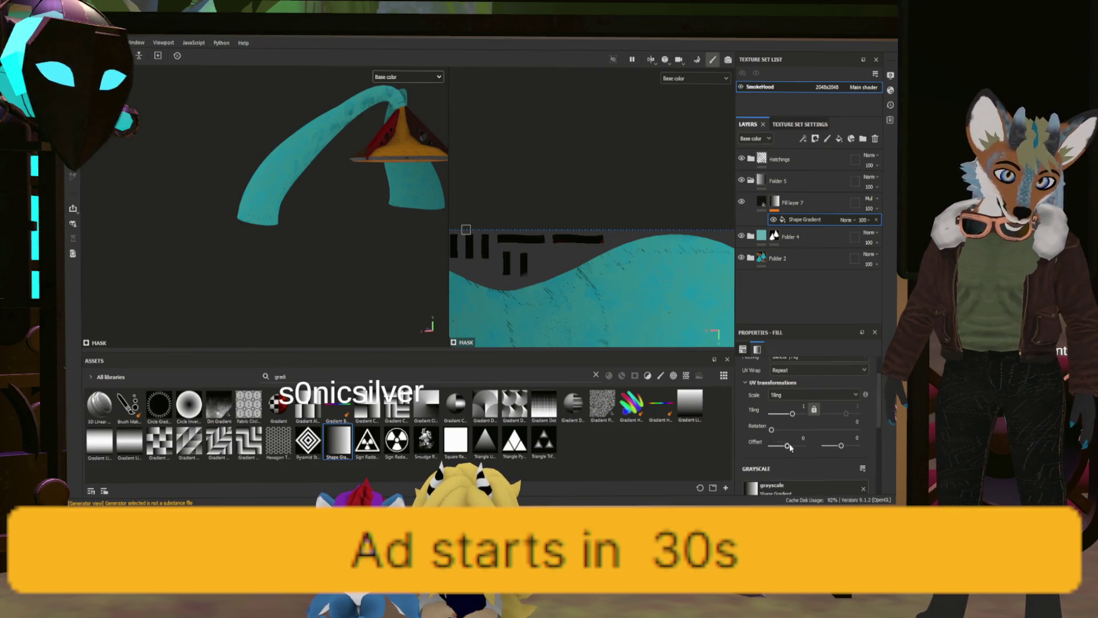
drag(770, 433, 772, 429)
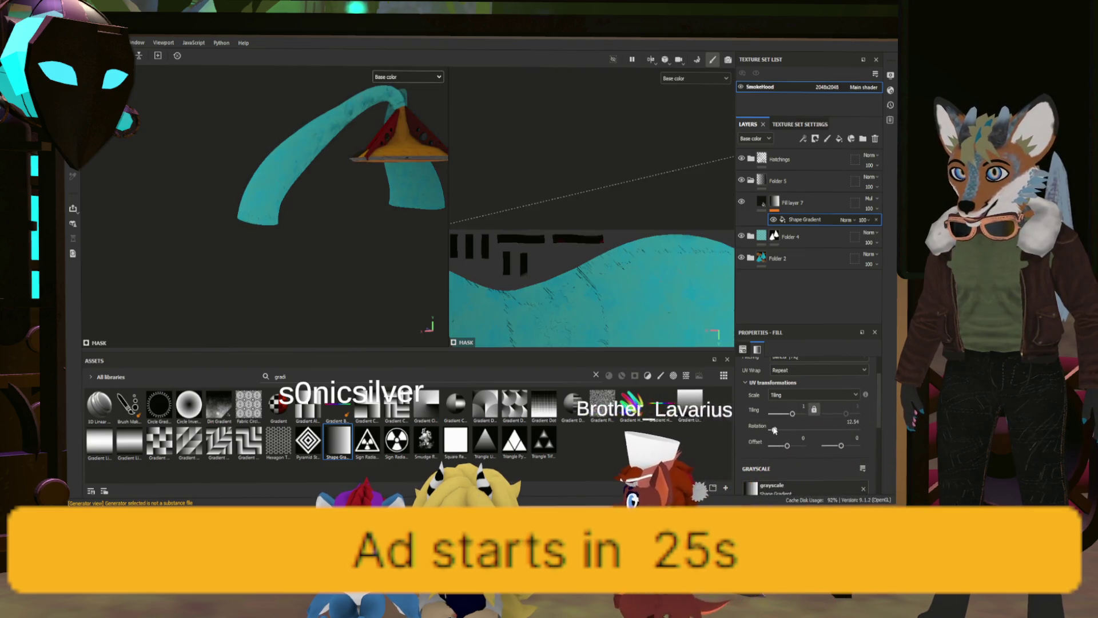
scroll(down, 3)
scroll(down, 3)
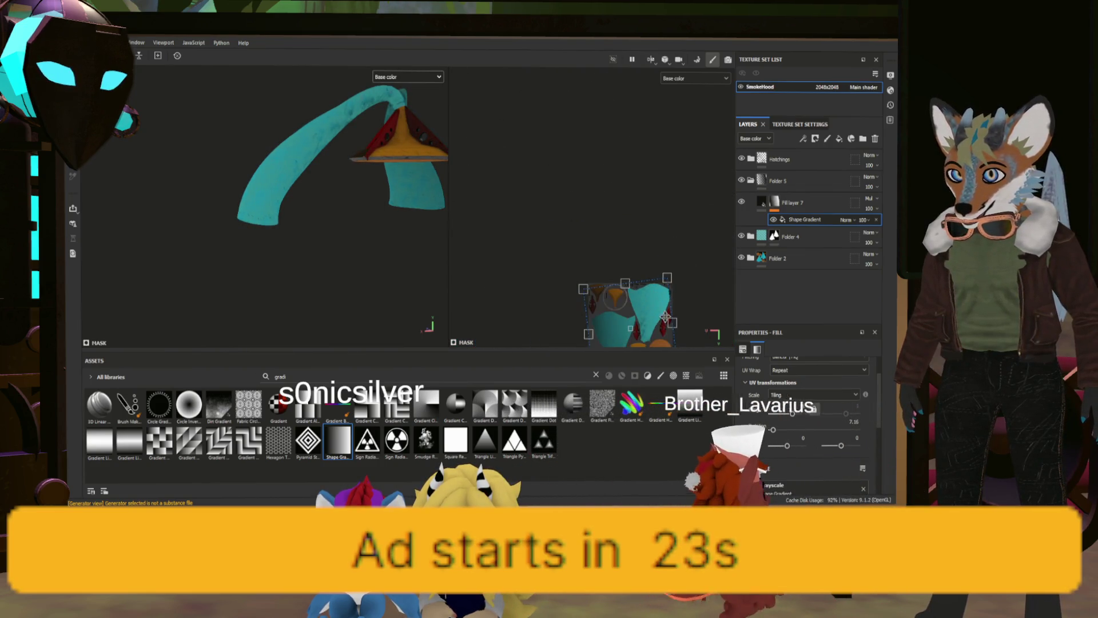
drag(651, 326, 641, 235)
scroll(up, 3)
scroll(up, 3)
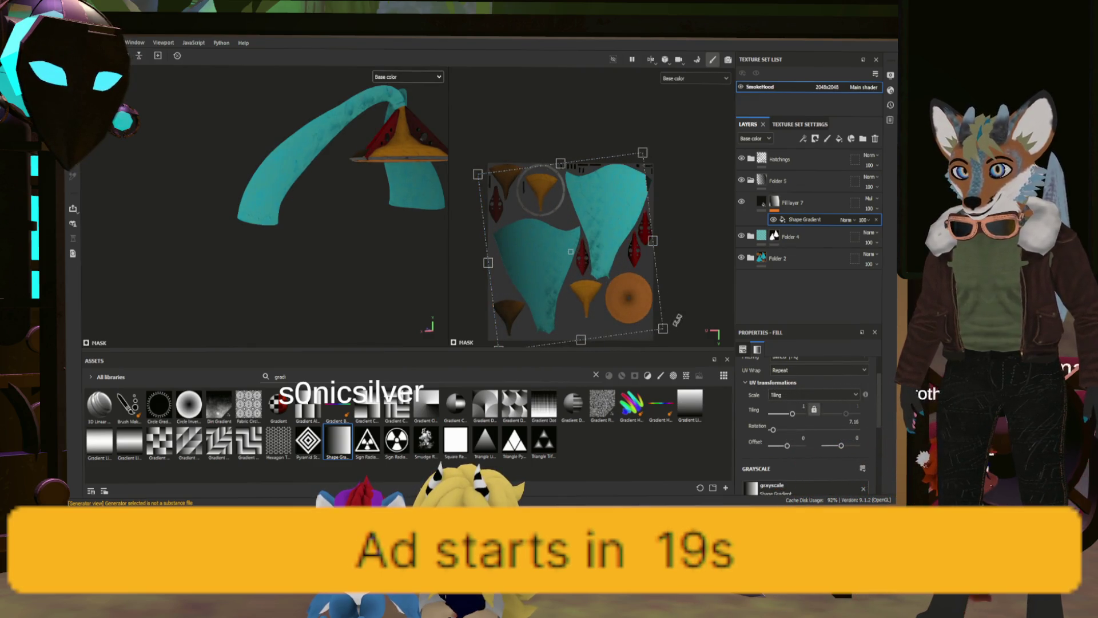
drag(677, 319, 512, 334)
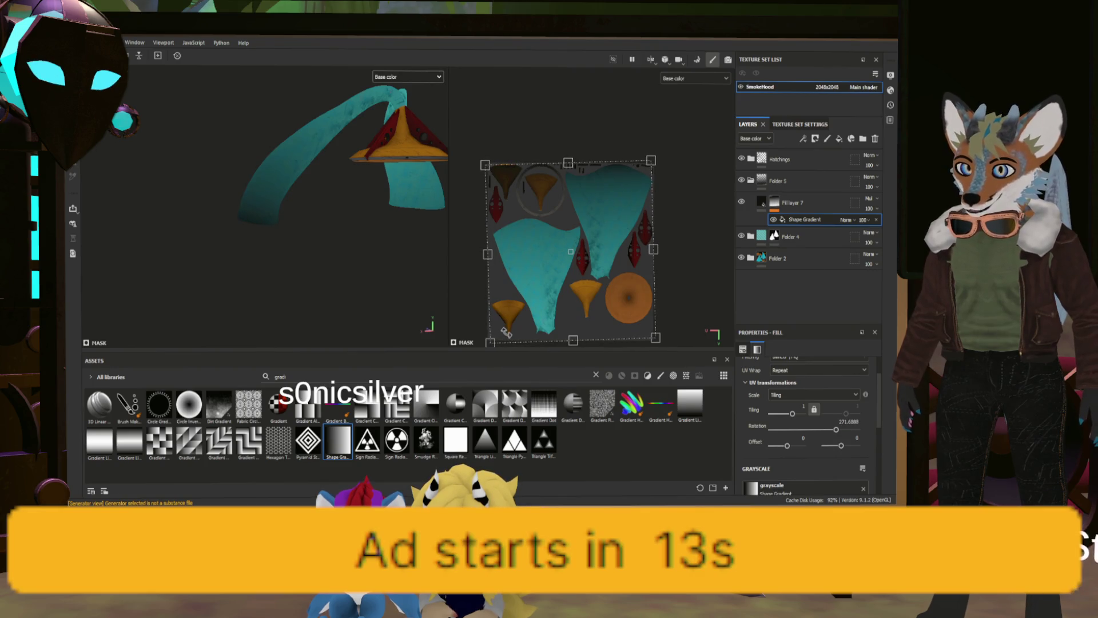
drag(504, 331, 503, 331)
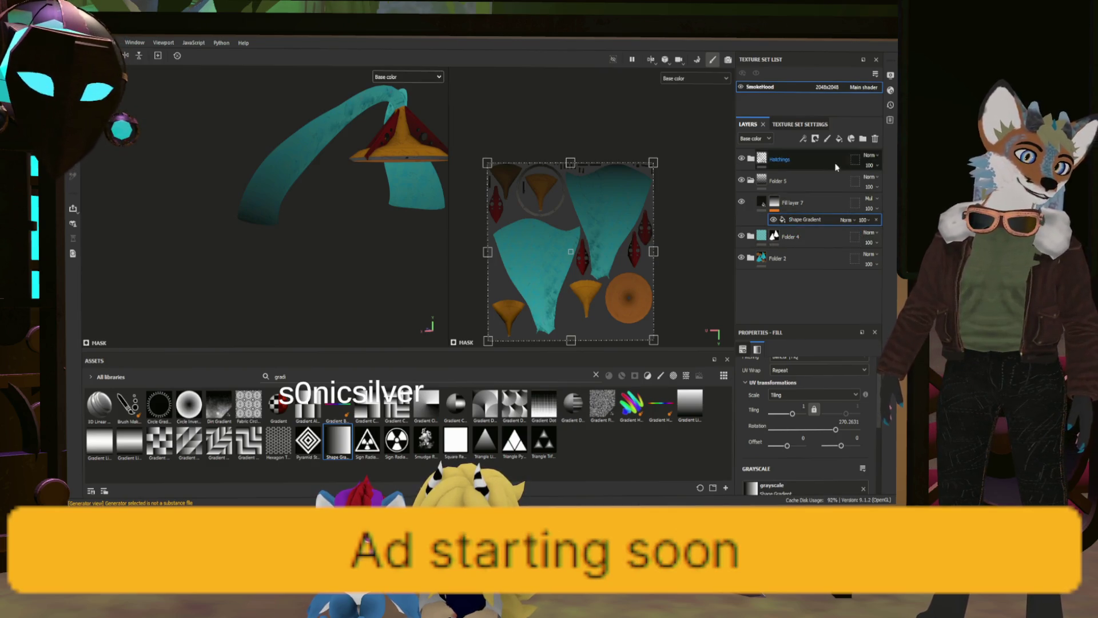
click(776, 206)
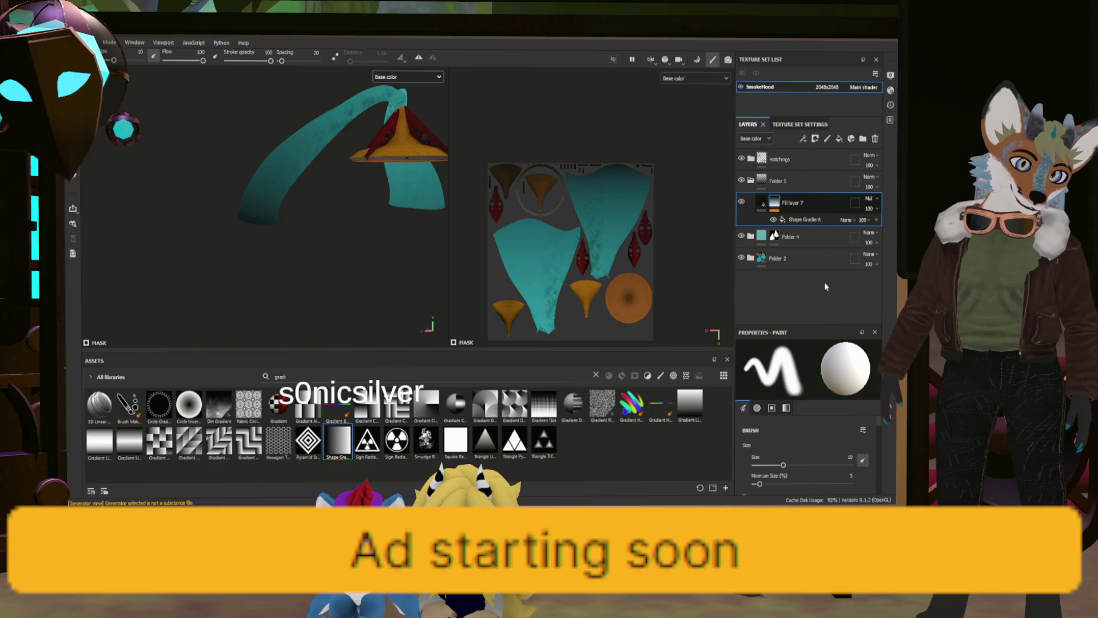
Duplicate Fill layer 7 and group the original into a new Folder 6.
key(ctrl+d)
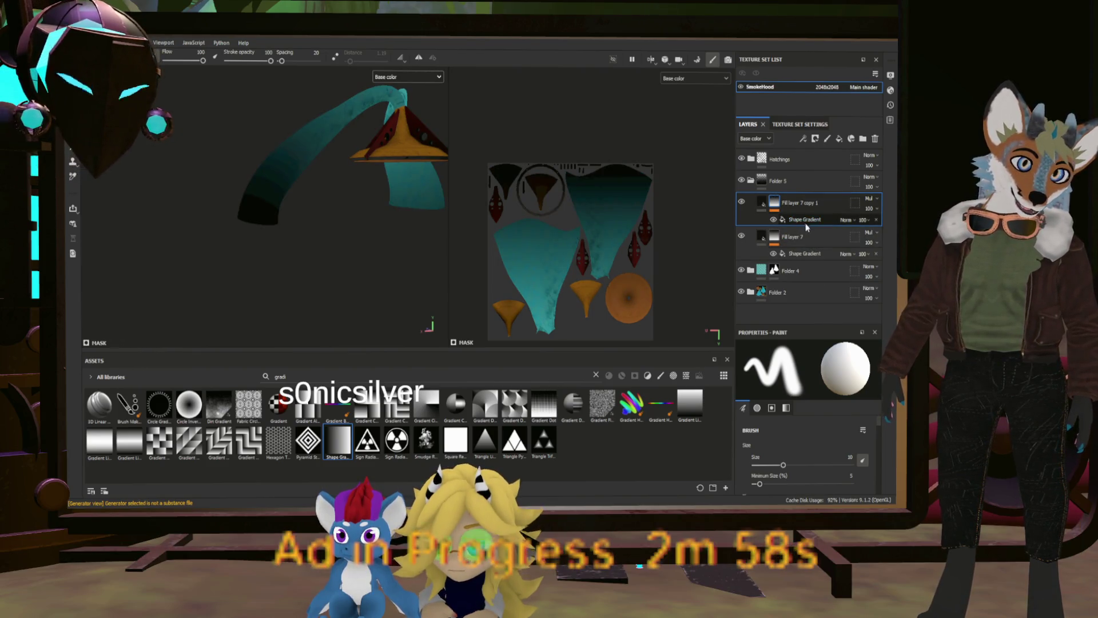
click(741, 201)
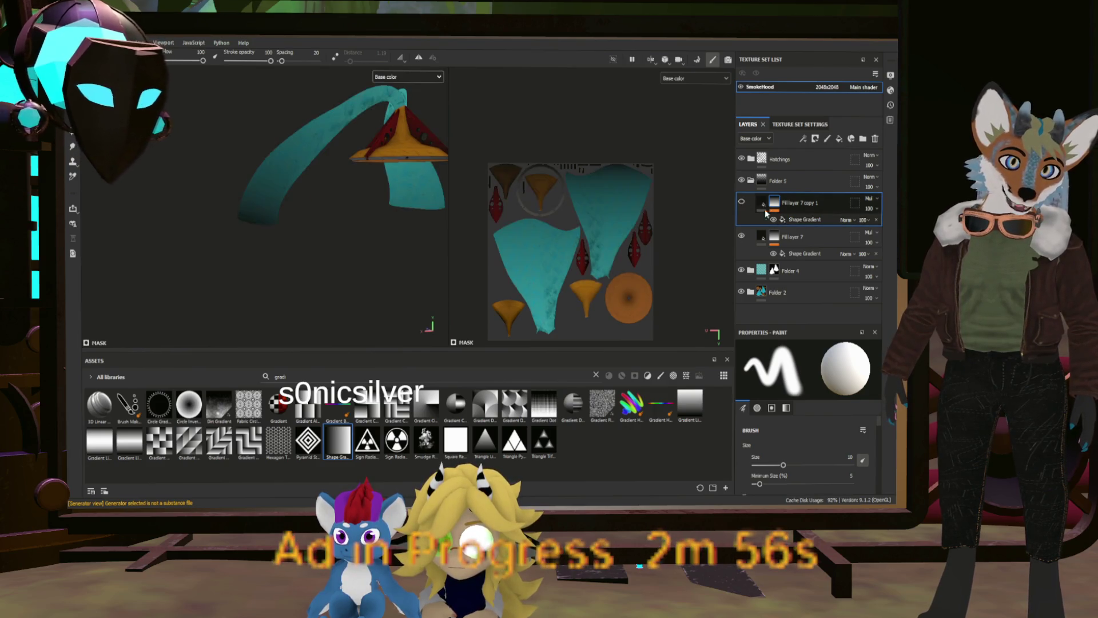
click(741, 201)
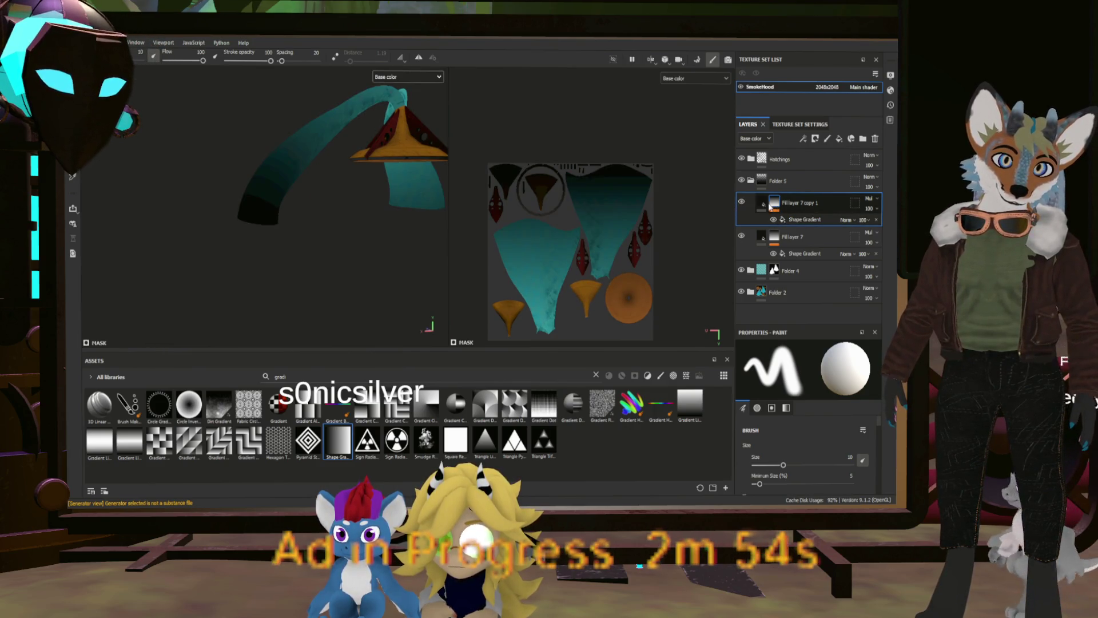
click(811, 241)
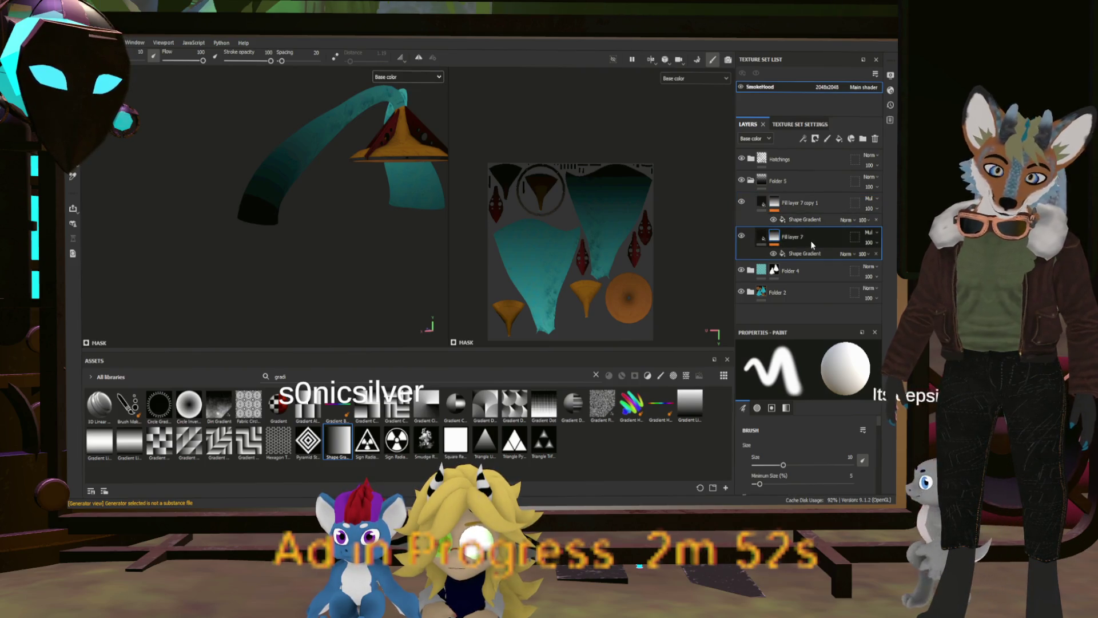
key(ctrl+g)
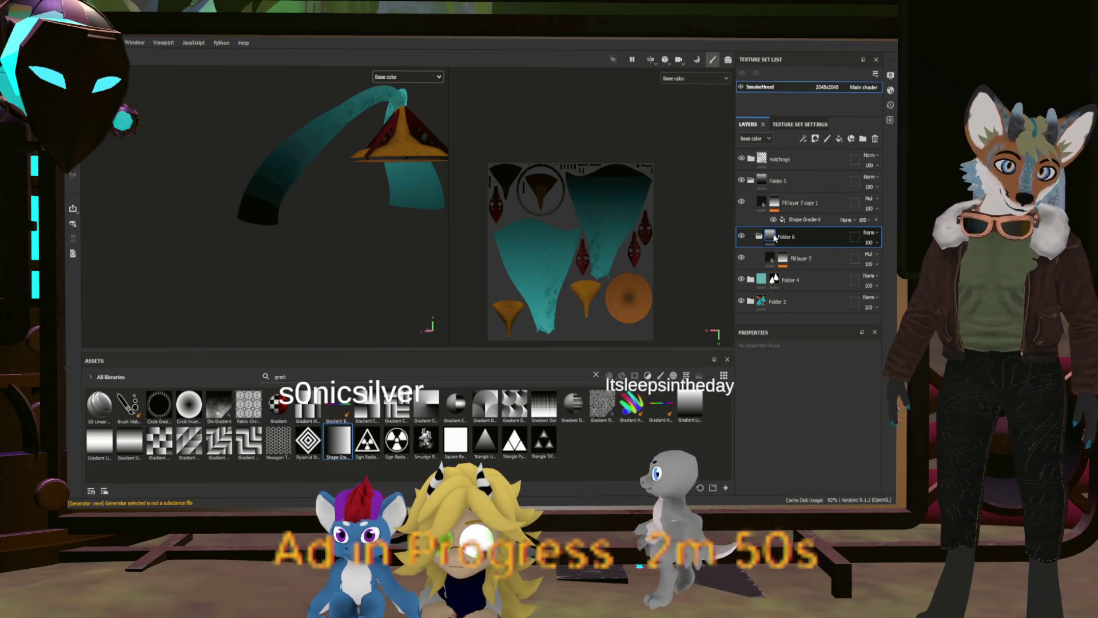
Give Folder 6 a black mask and polygon-fill part of the hood into it.
key(1)
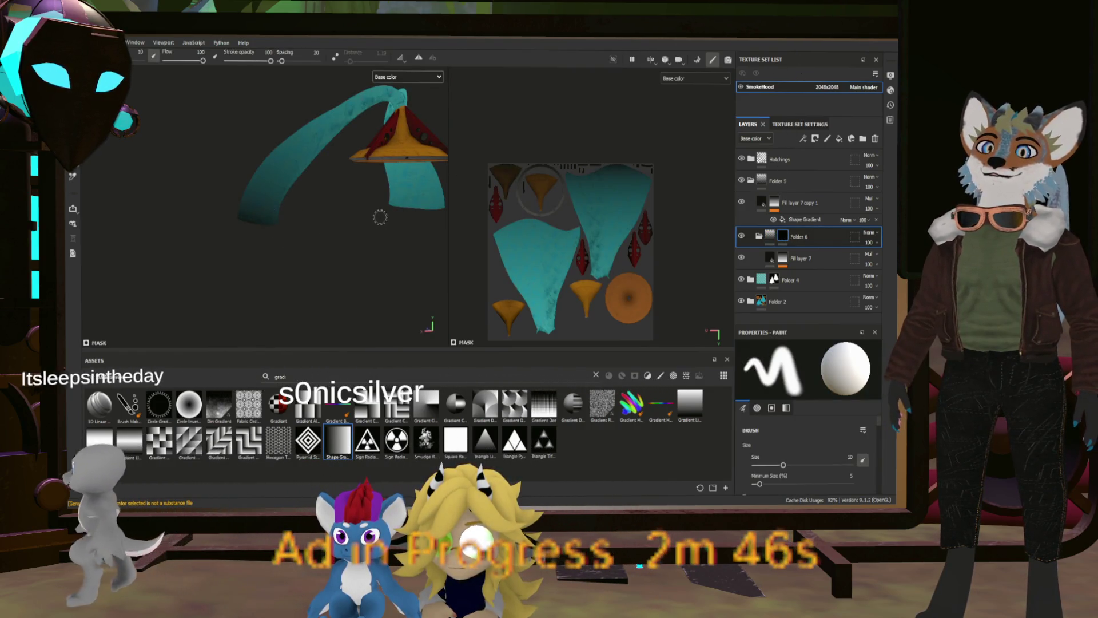
key(4)
drag(384, 223, 434, 196)
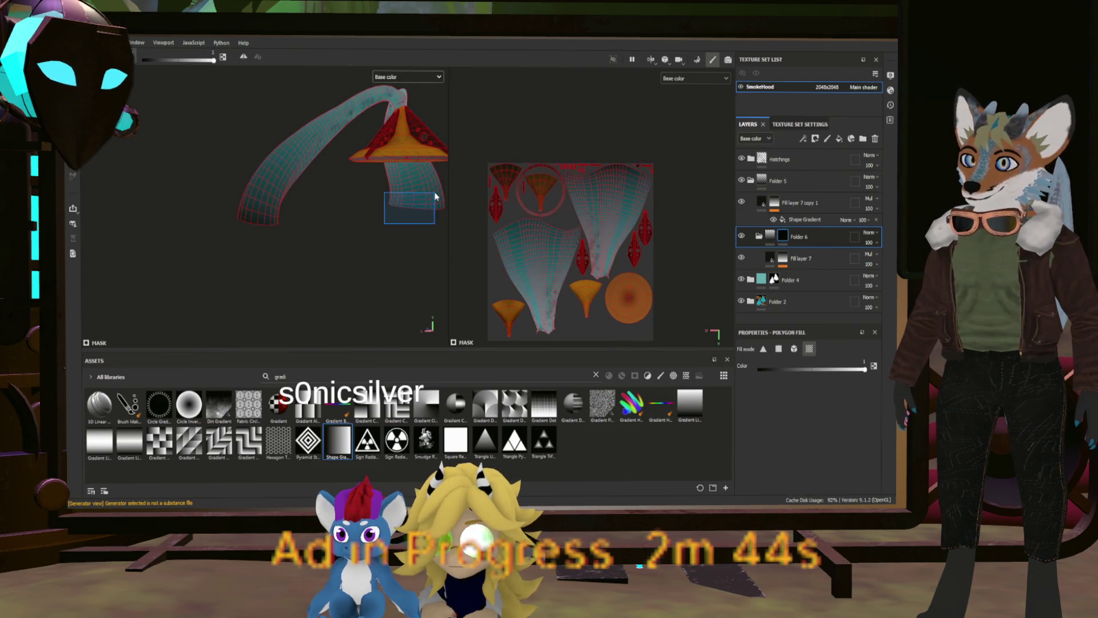
Shift Fill layer 7's Shape Gradient offset down and left, comparing against the copy.
click(793, 258)
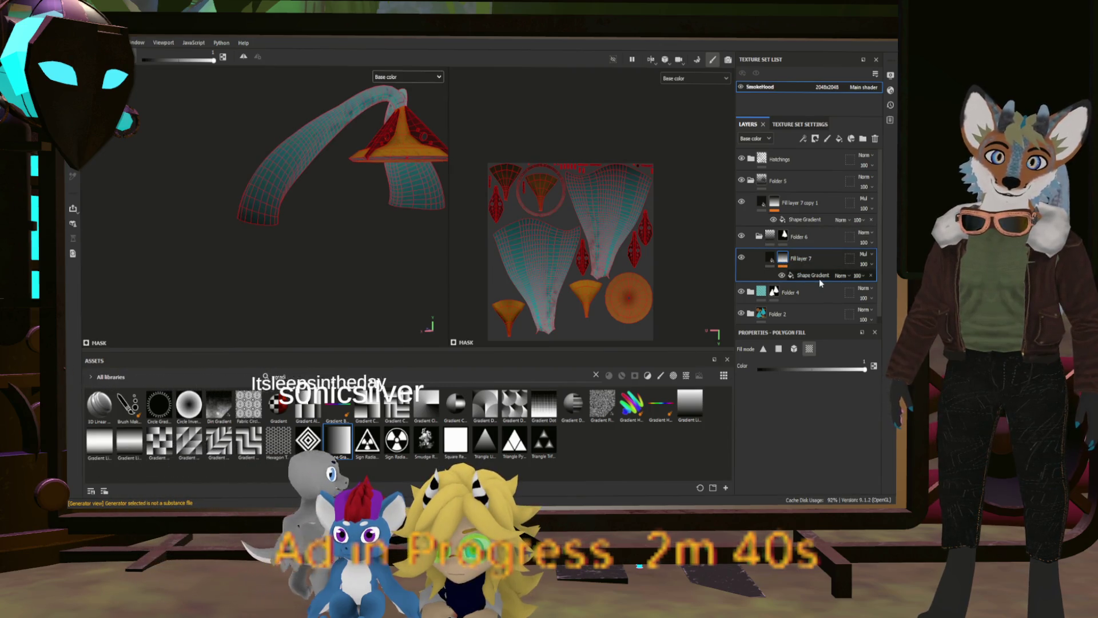
click(806, 277)
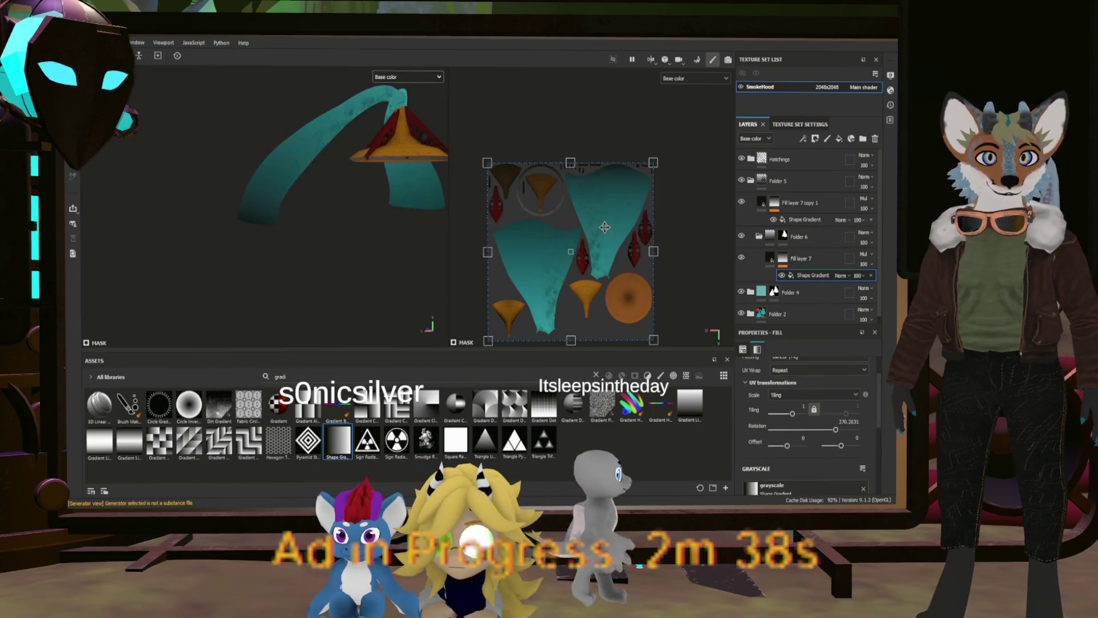
drag(568, 273, 570, 275)
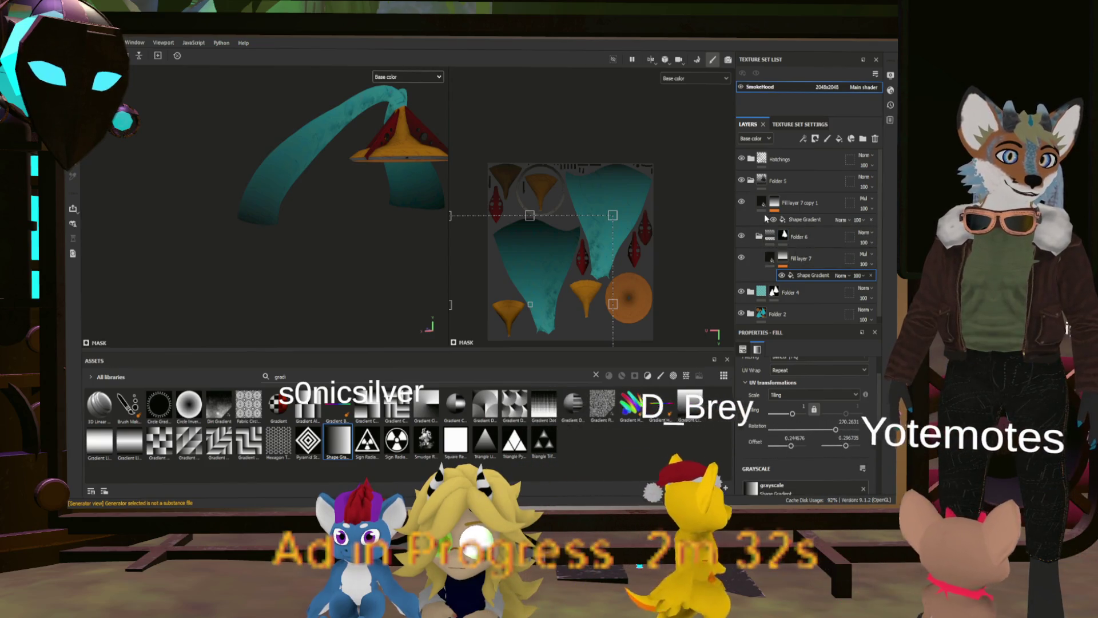
click(742, 202)
click(741, 204)
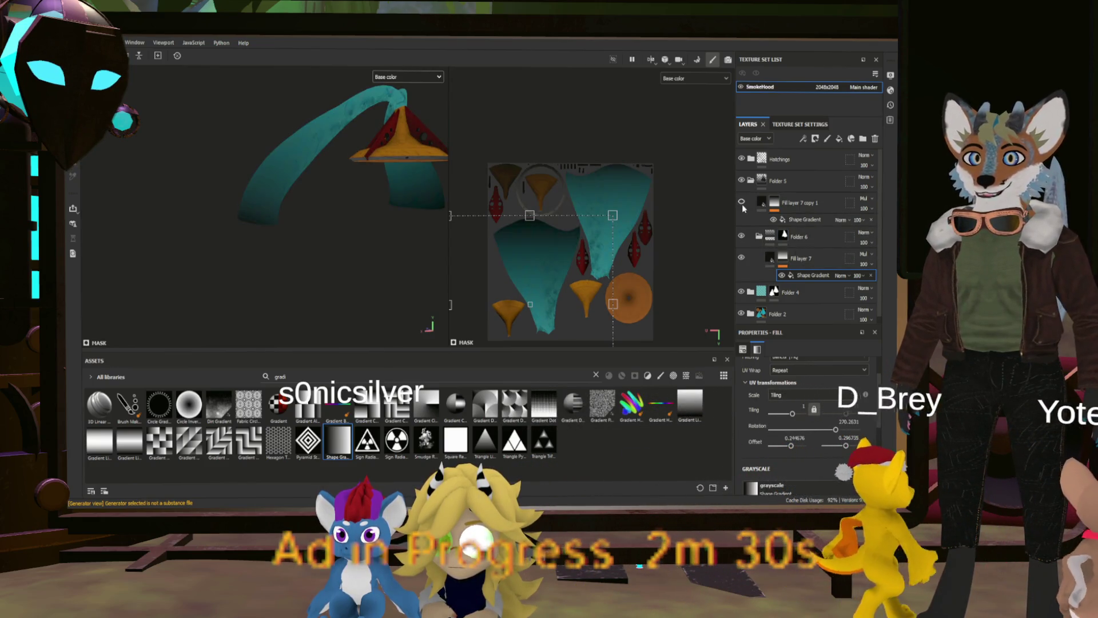
click(742, 204)
click(742, 204)
click(763, 203)
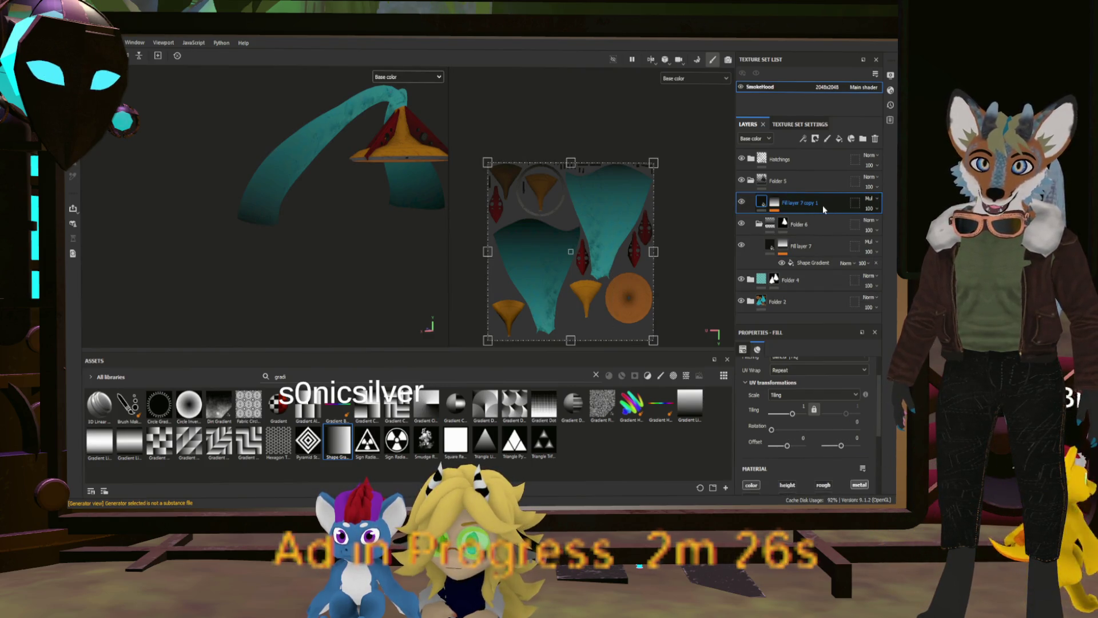
Group Fill layer 7 copy 1 into a new Folder 7.
click(750, 181)
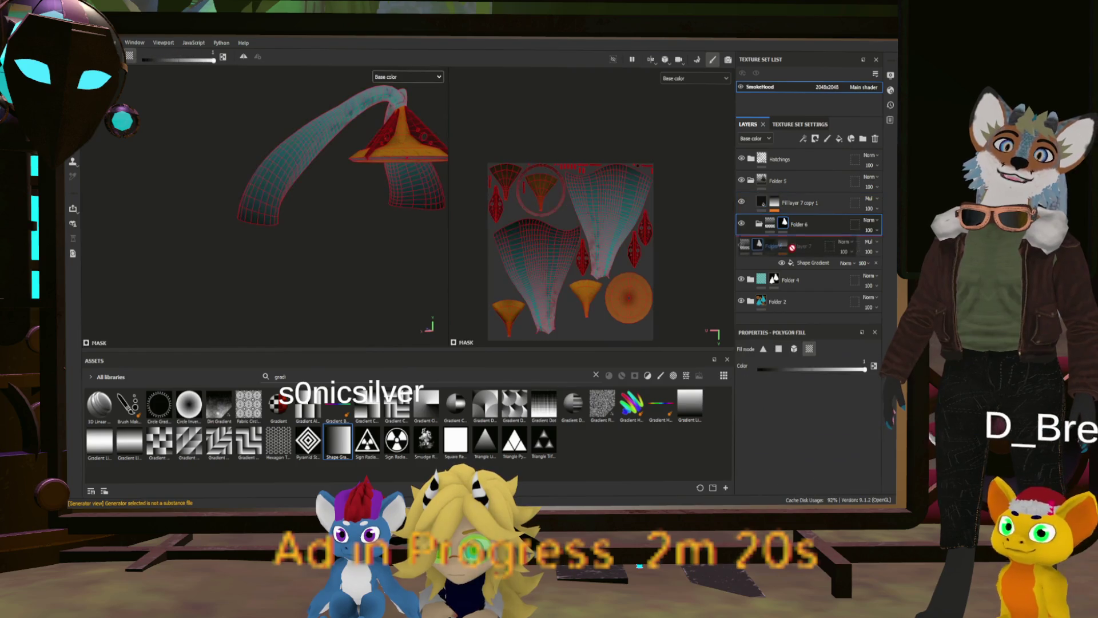
click(817, 227)
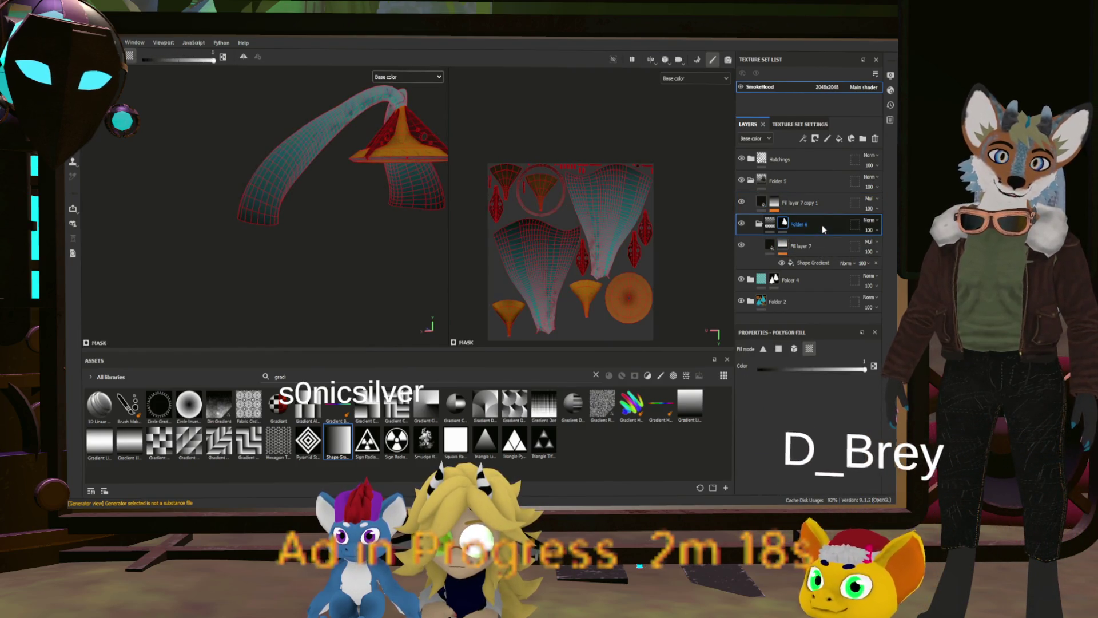
double_click(822, 224)
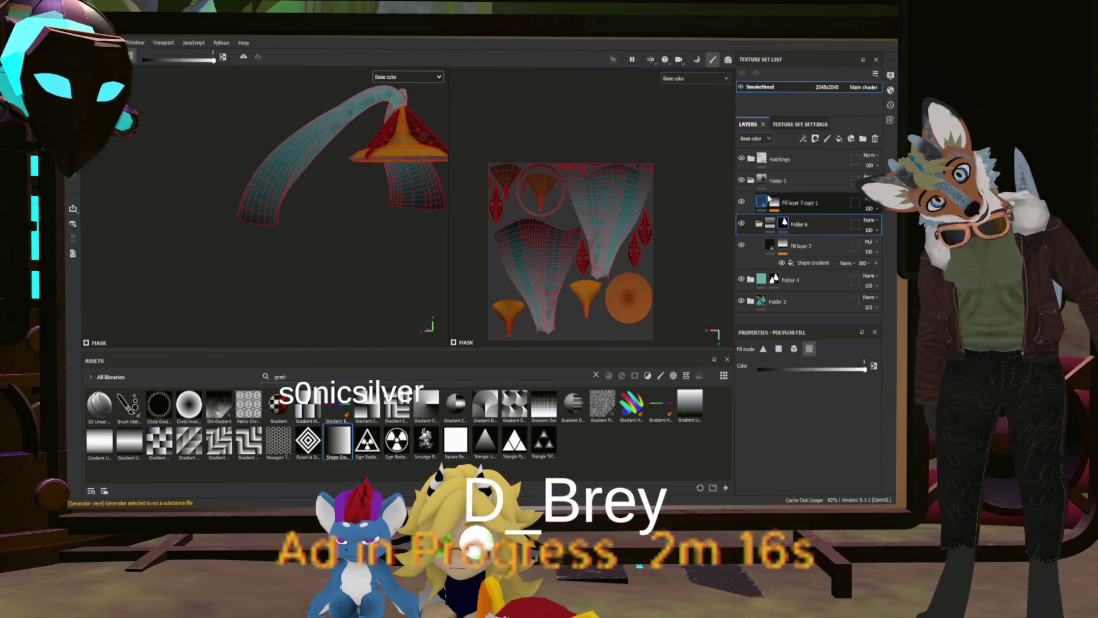
click(806, 202)
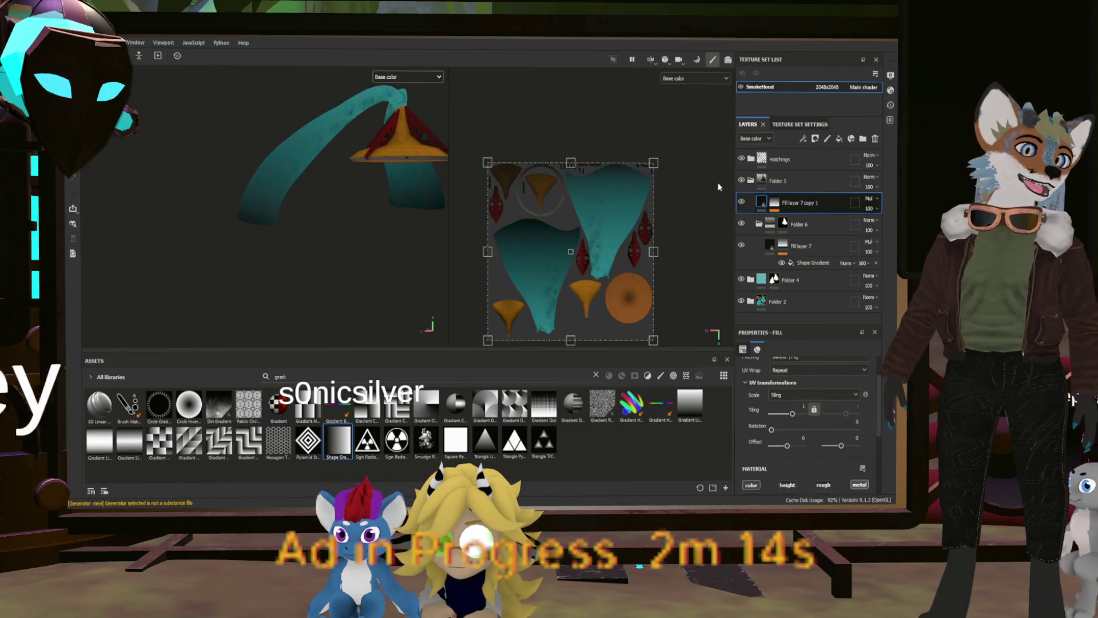
click(741, 202)
click(740, 202)
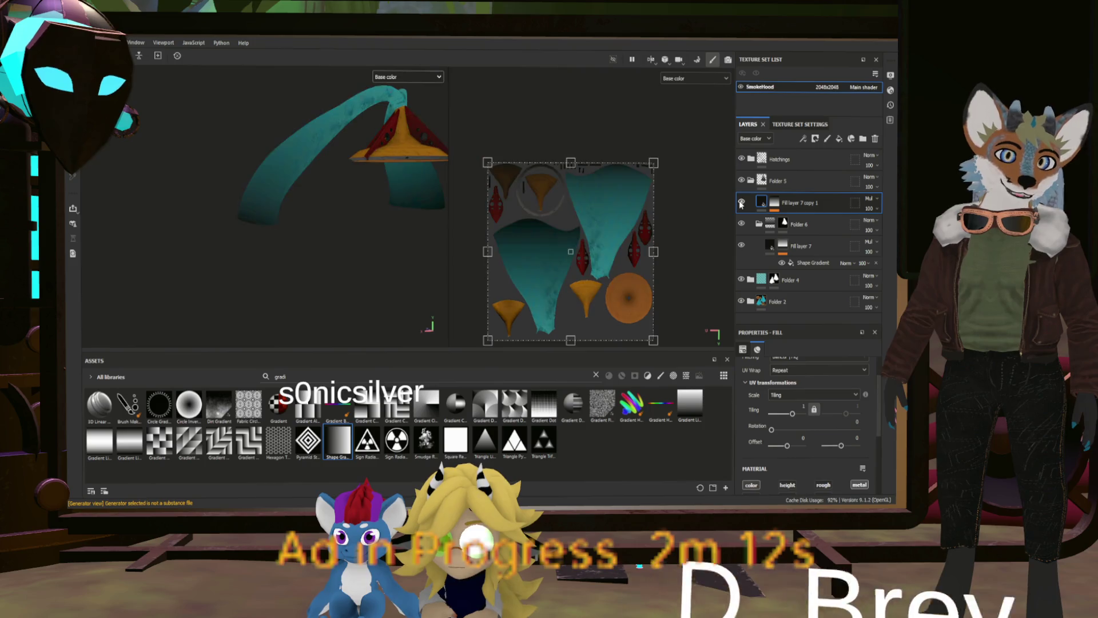
double_click(809, 203)
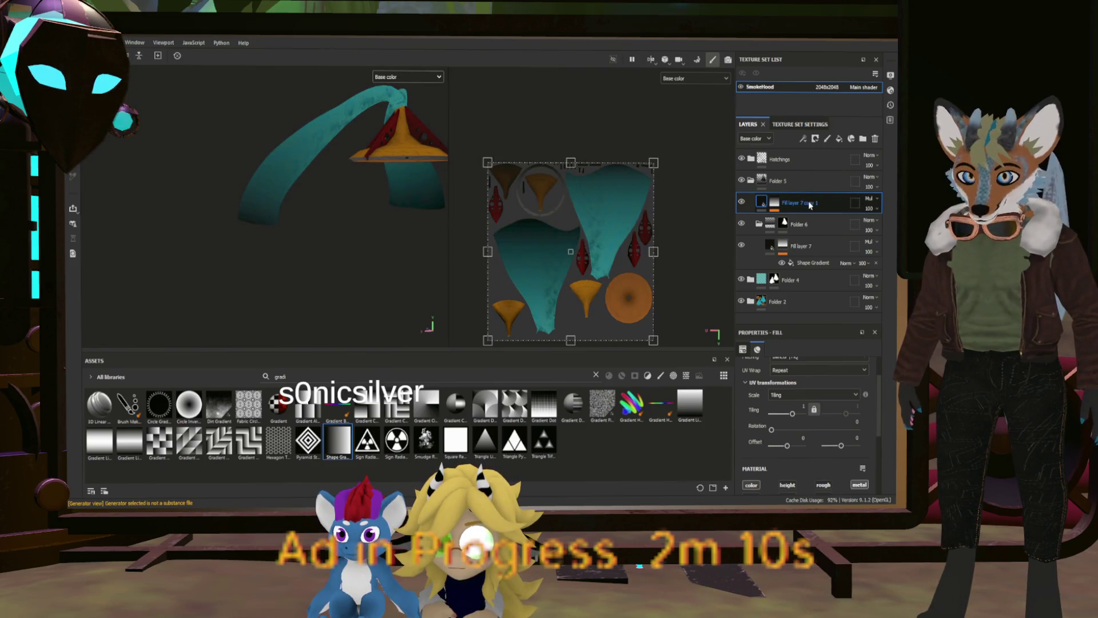
key(Return)
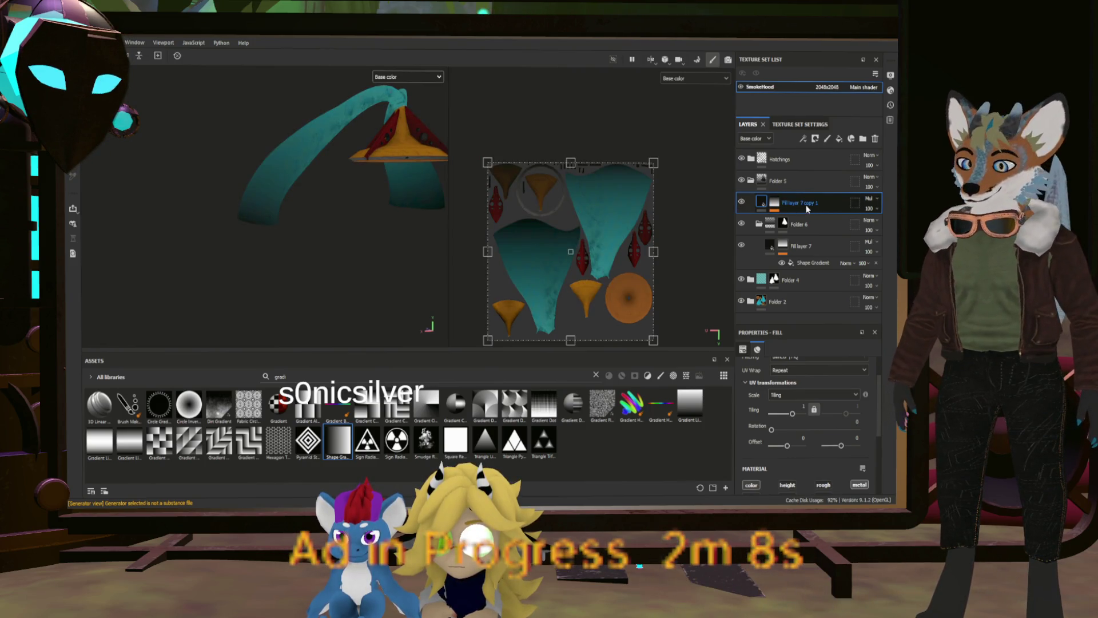
key(ctrl+g)
right_click(798, 201)
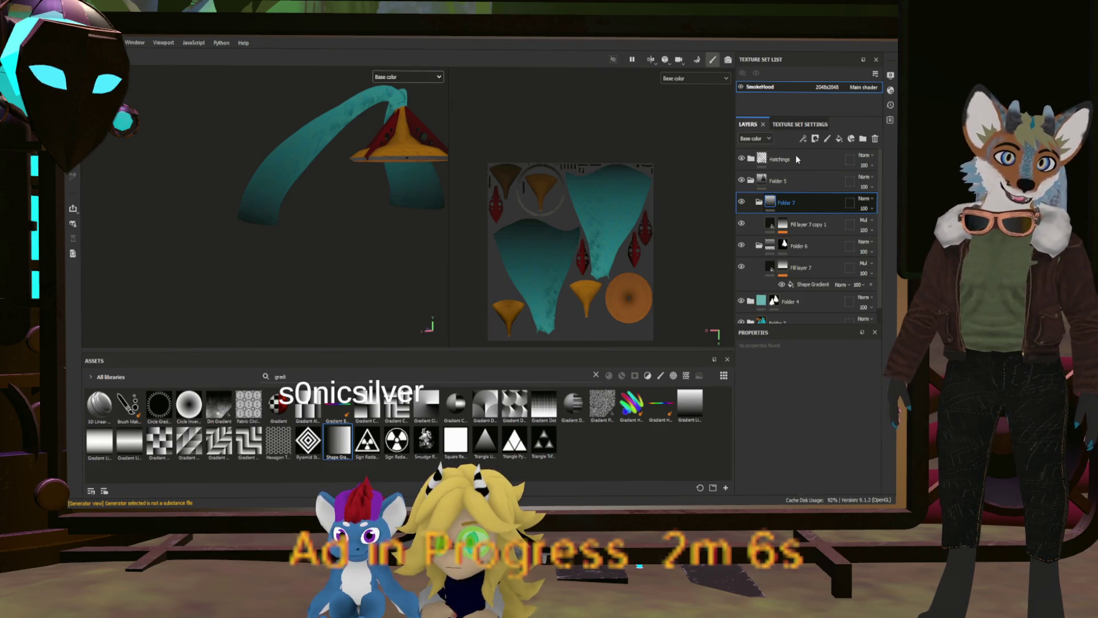
Give Folder 7 a polygon-fill mask and add a Fill effect to Fill layer 7's mask.
click(807, 46)
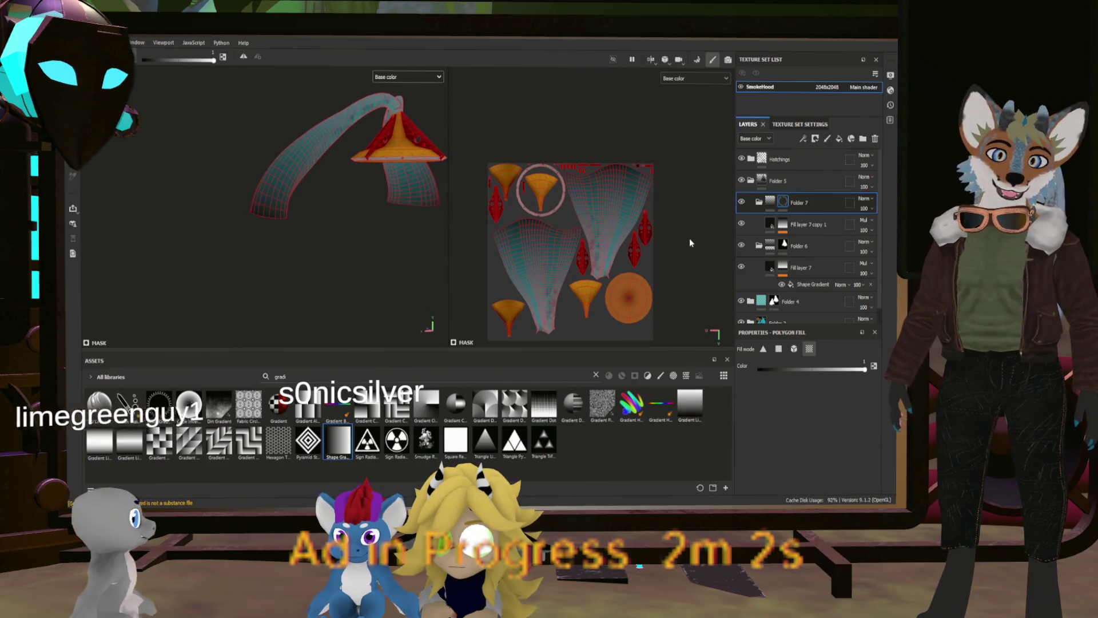
click(795, 274)
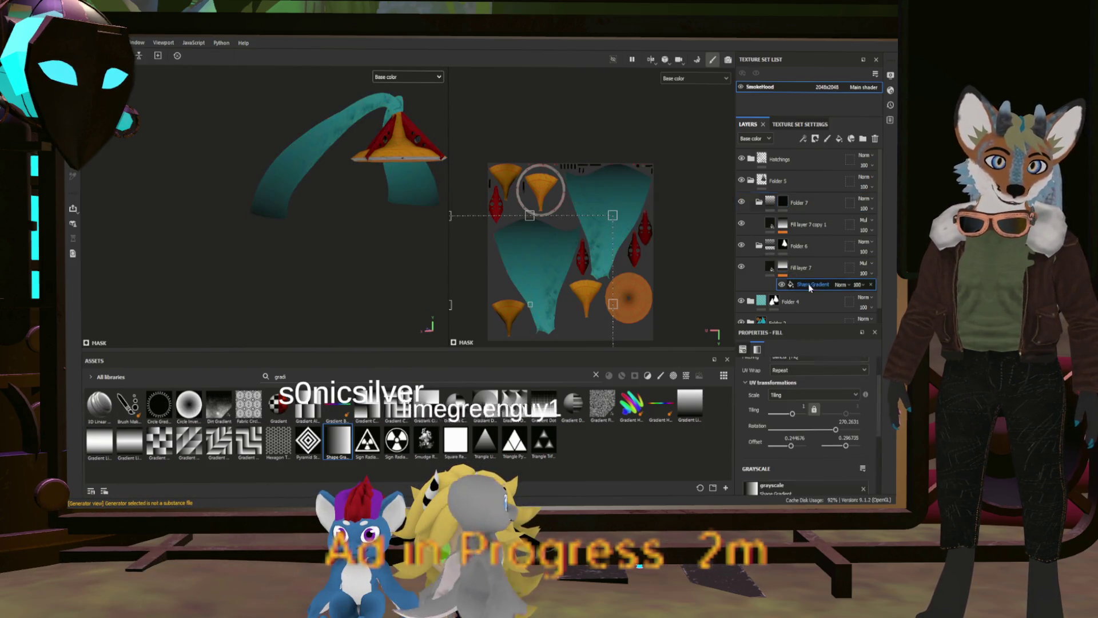
right_click(808, 286)
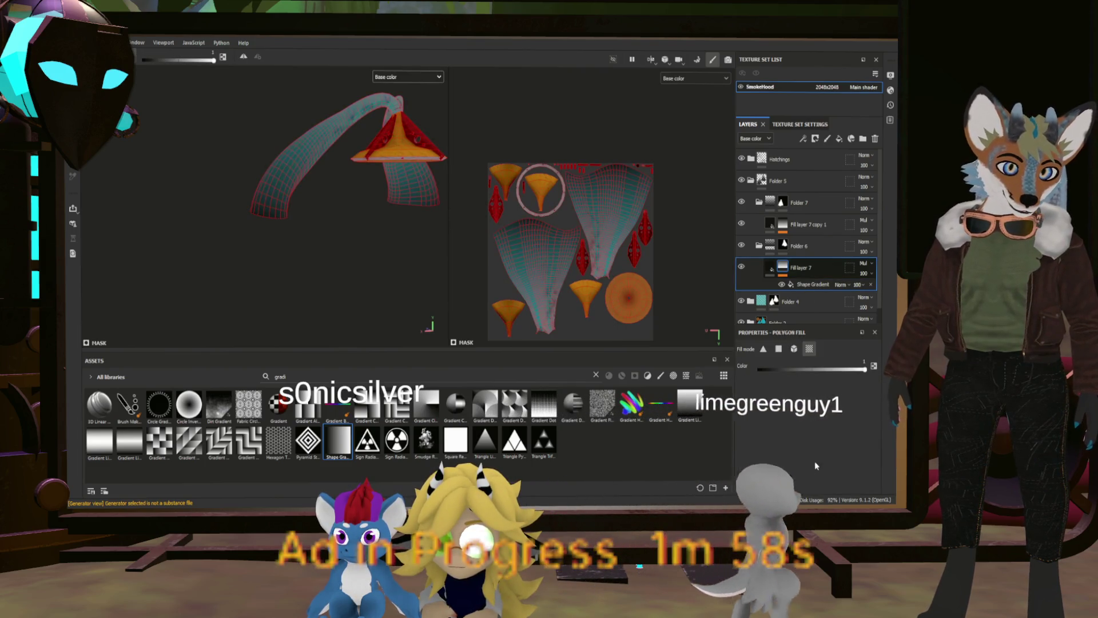
click(824, 303)
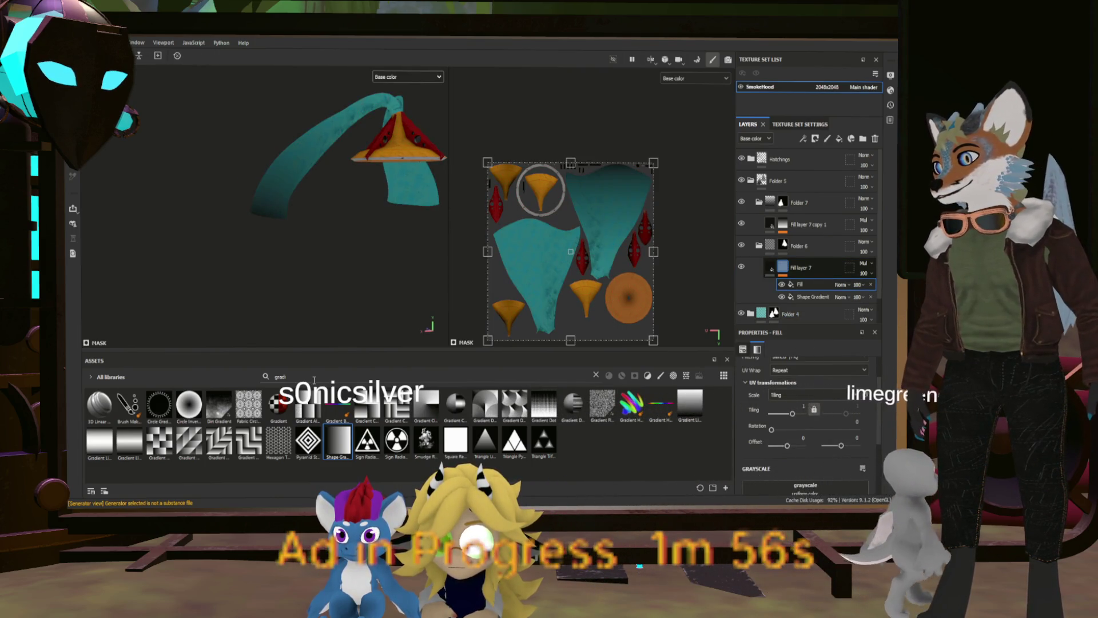
Search assets for 'water' and use an AVS watercolor texture as the fill's grayscale.
click(360, 377)
text(water)
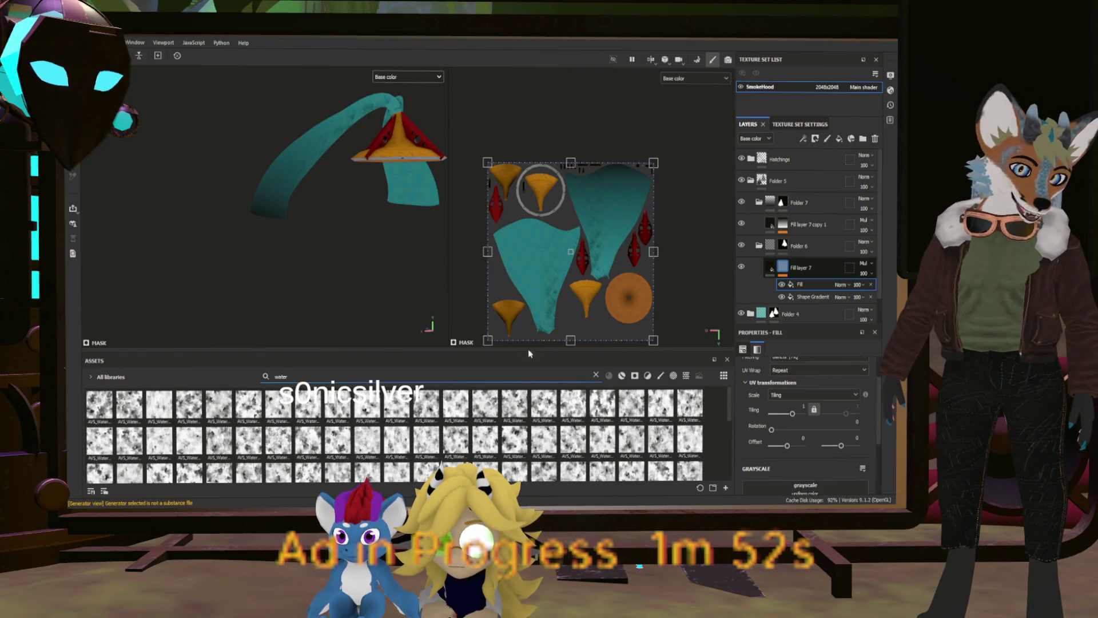
drag(433, 391, 799, 484)
drag(700, 367, 749, 310)
click(770, 266)
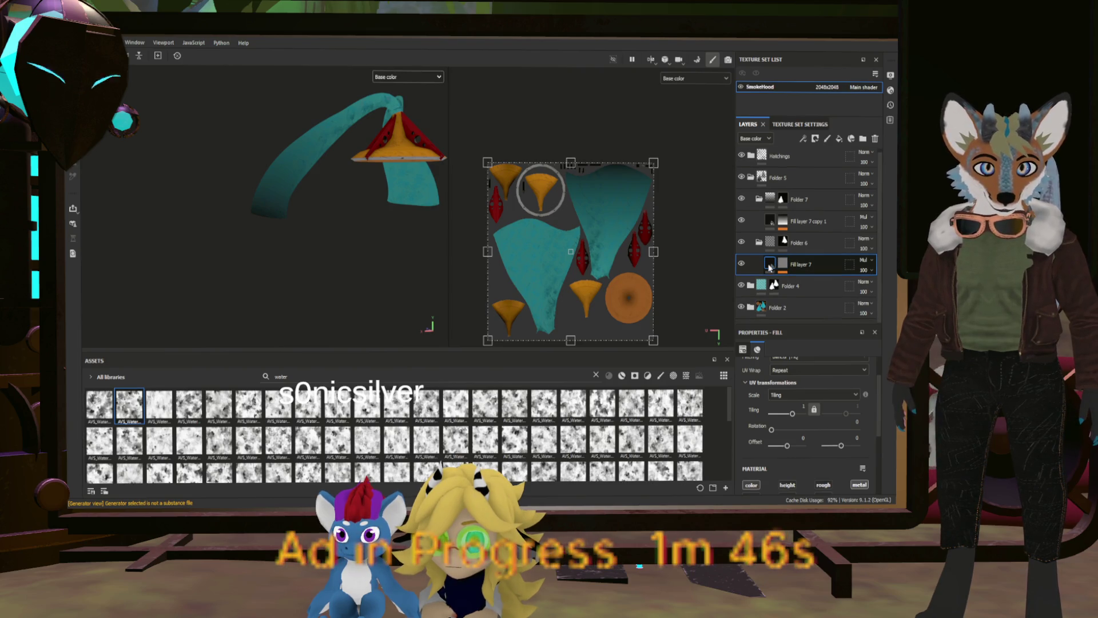
click(782, 265)
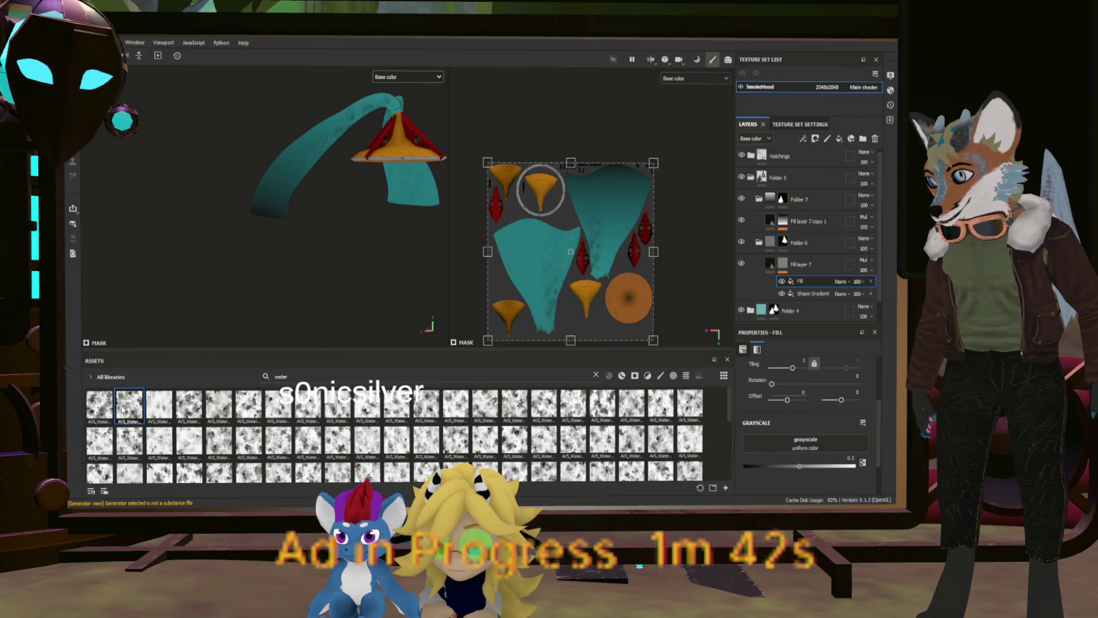
drag(553, 439, 768, 436)
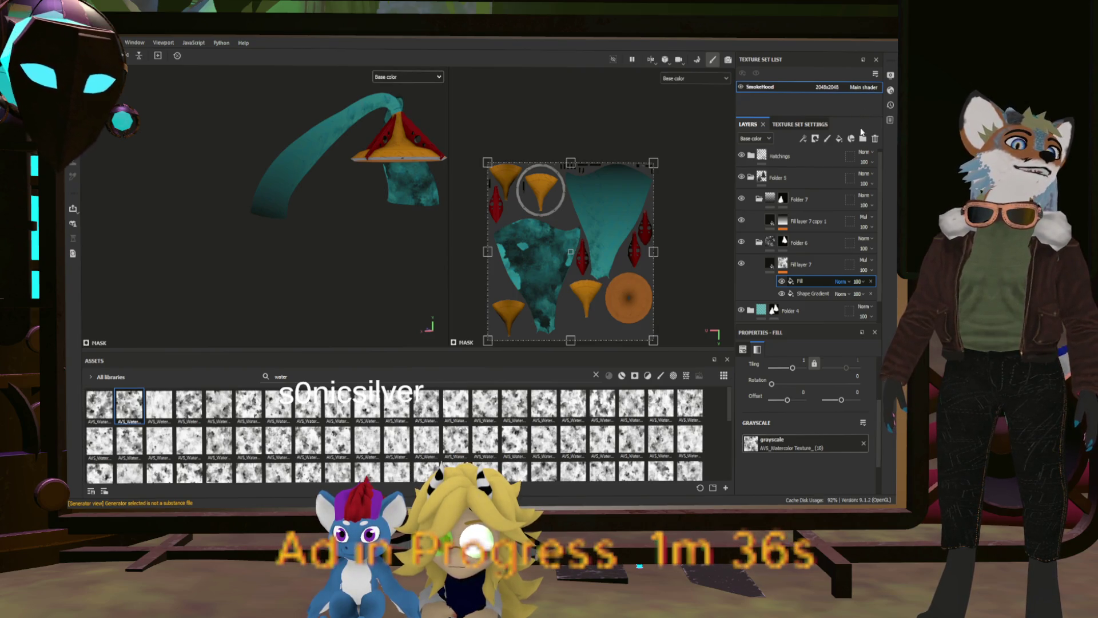
Set the watercolor fill effect to Subtract and raise its tiling to about 1.73.
key(s)
drag(372, 160, 351, 200)
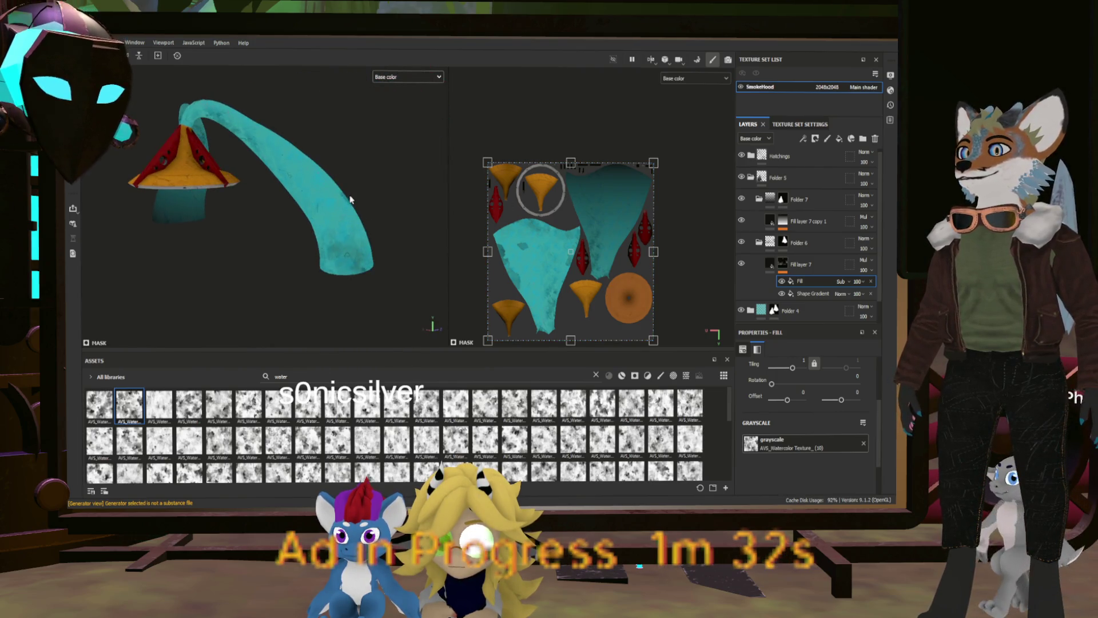
scroll(up, 3)
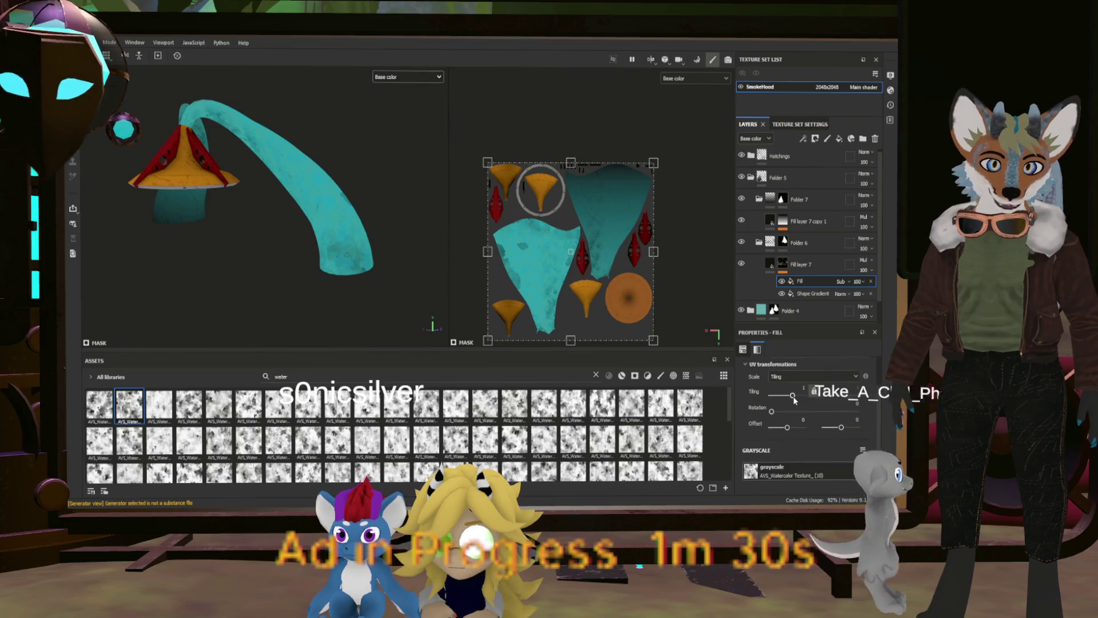
drag(793, 395, 794, 400)
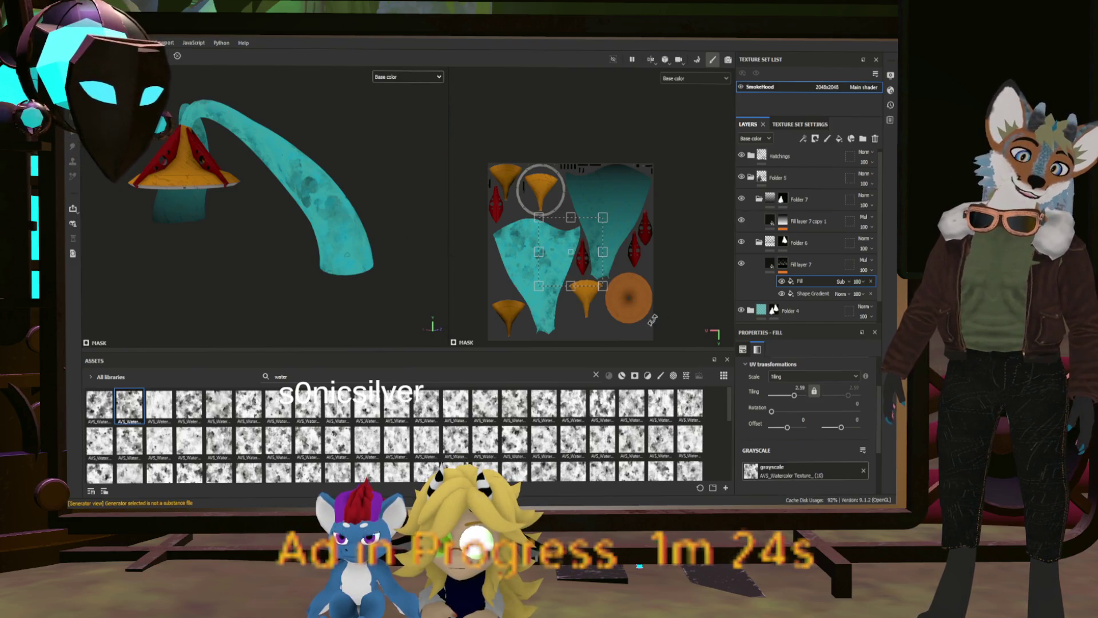
scroll(up, 3)
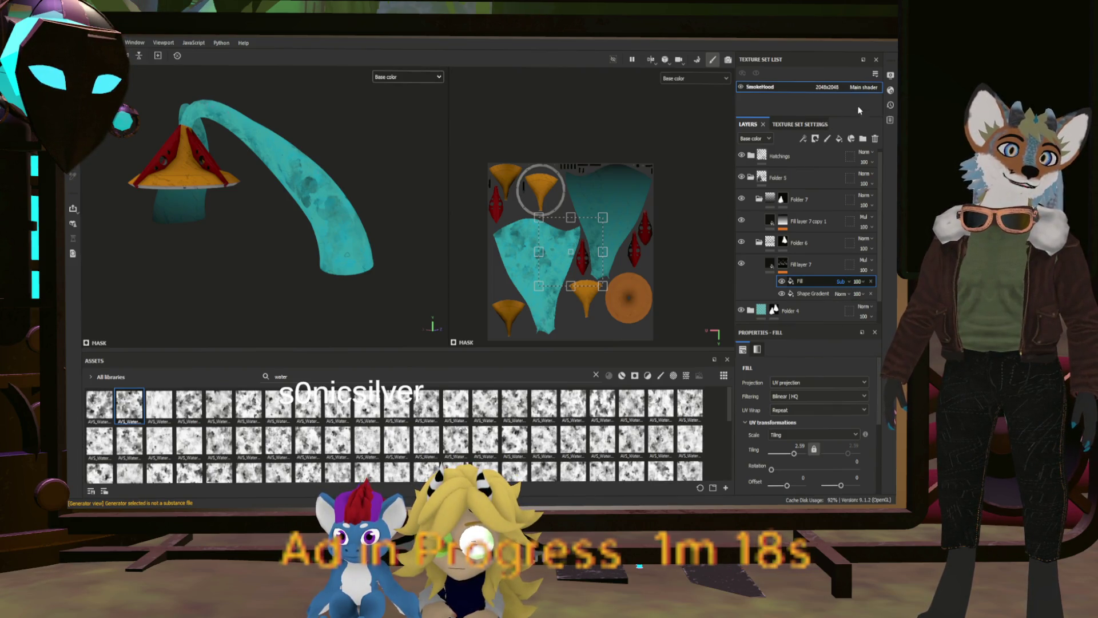
scroll(up, 3)
scroll(up, 3)
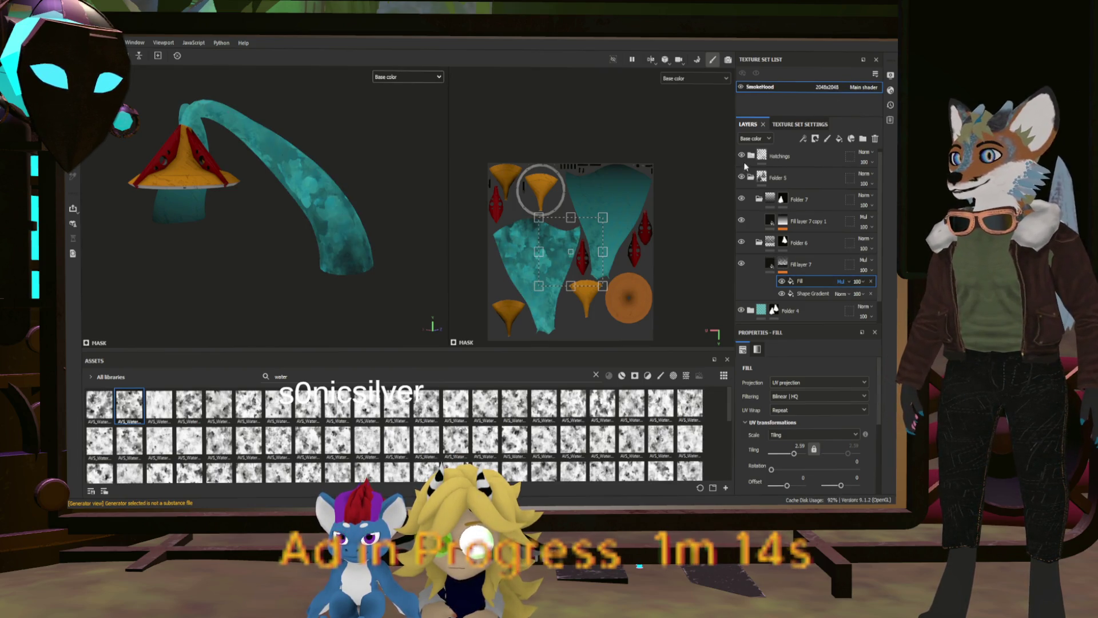
drag(401, 201, 428, 198)
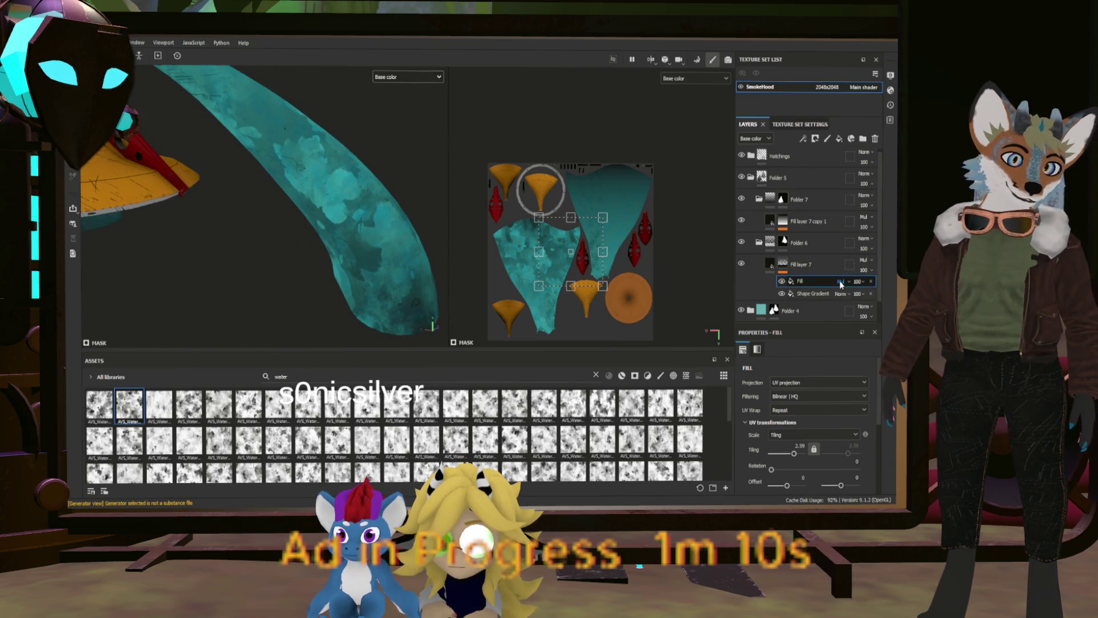
Compare with the Shape Gradient hidden, try Fill layer 7 at 46 opacity, then revert to 100.
click(782, 294)
click(782, 293)
click(782, 294)
click(781, 294)
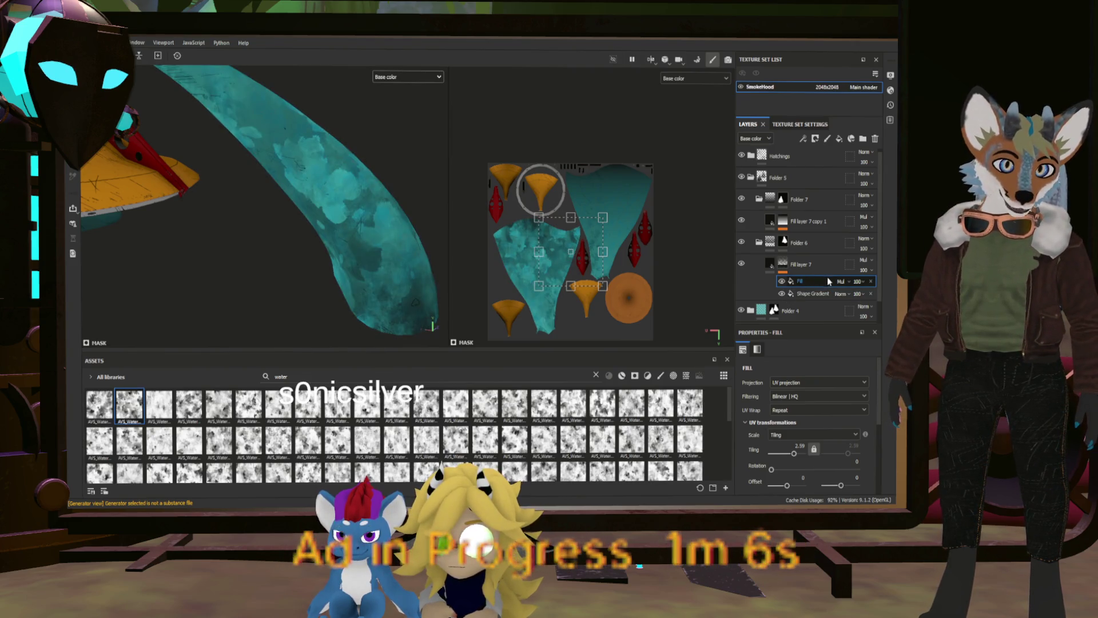
drag(871, 273, 877, 283)
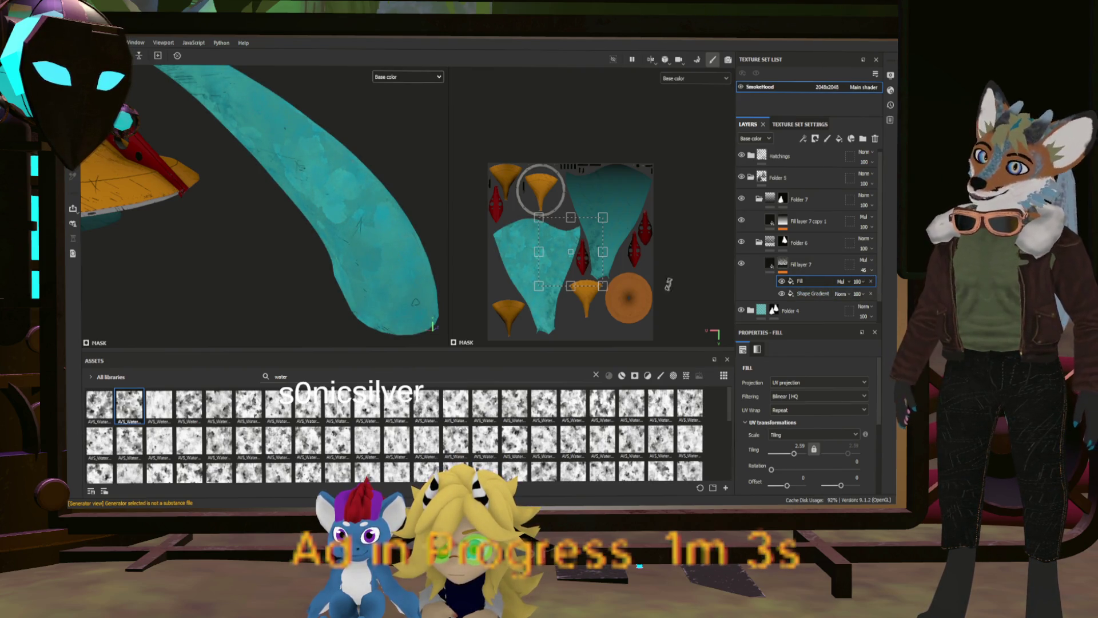
scroll(down, 3)
drag(318, 233, 291, 221)
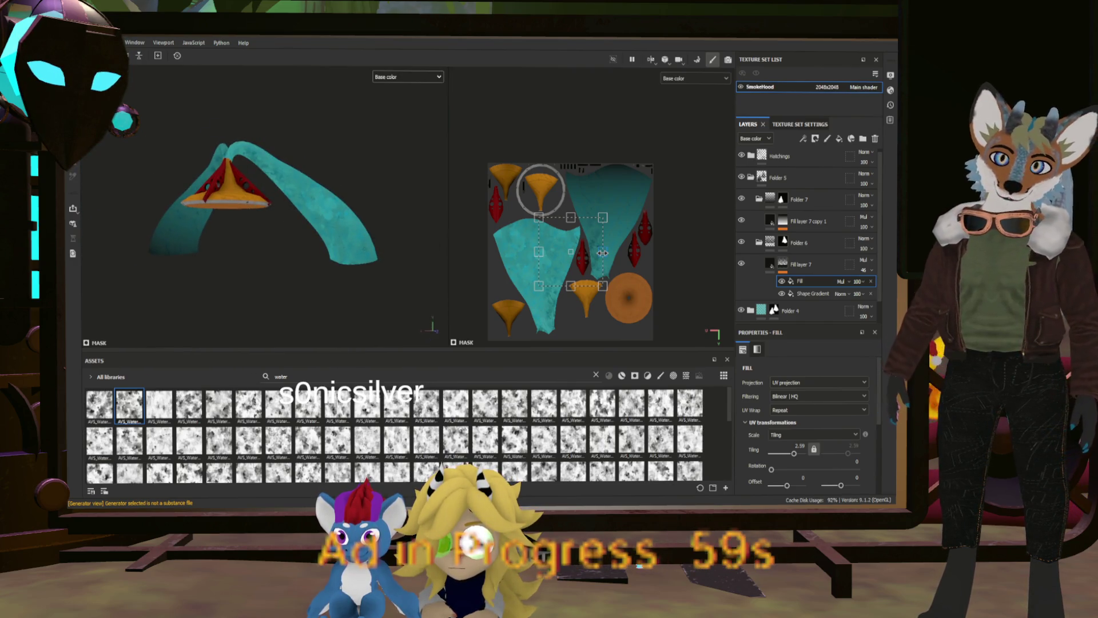
key(ctrl+z)
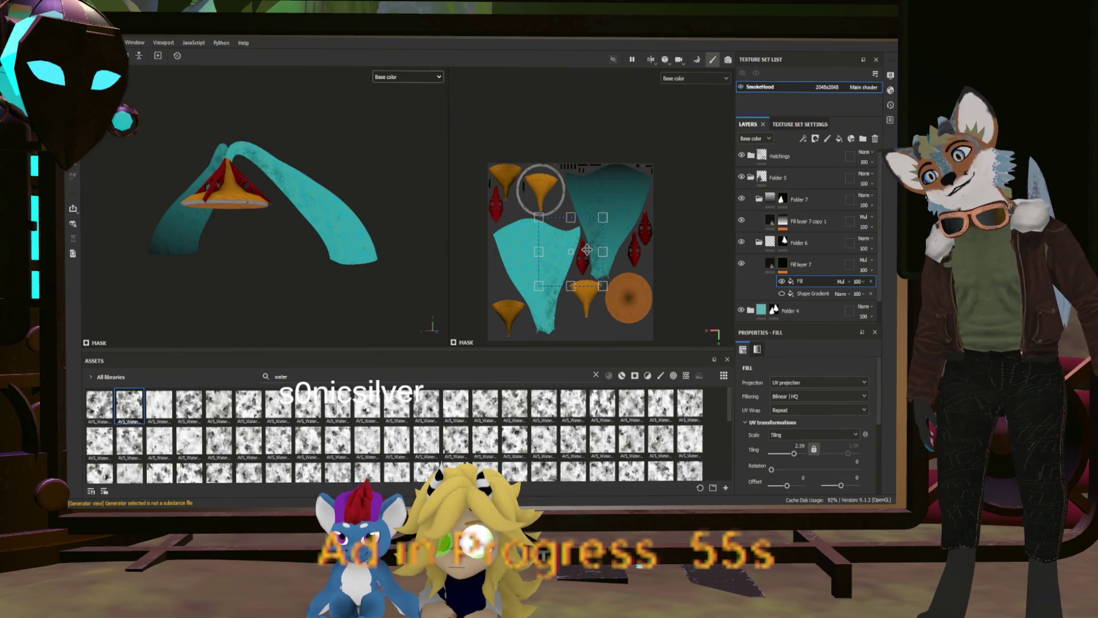
Move the watercolor Fill effect below the Shape Gradient in Fill layer 7's mask.
drag(817, 283, 820, 296)
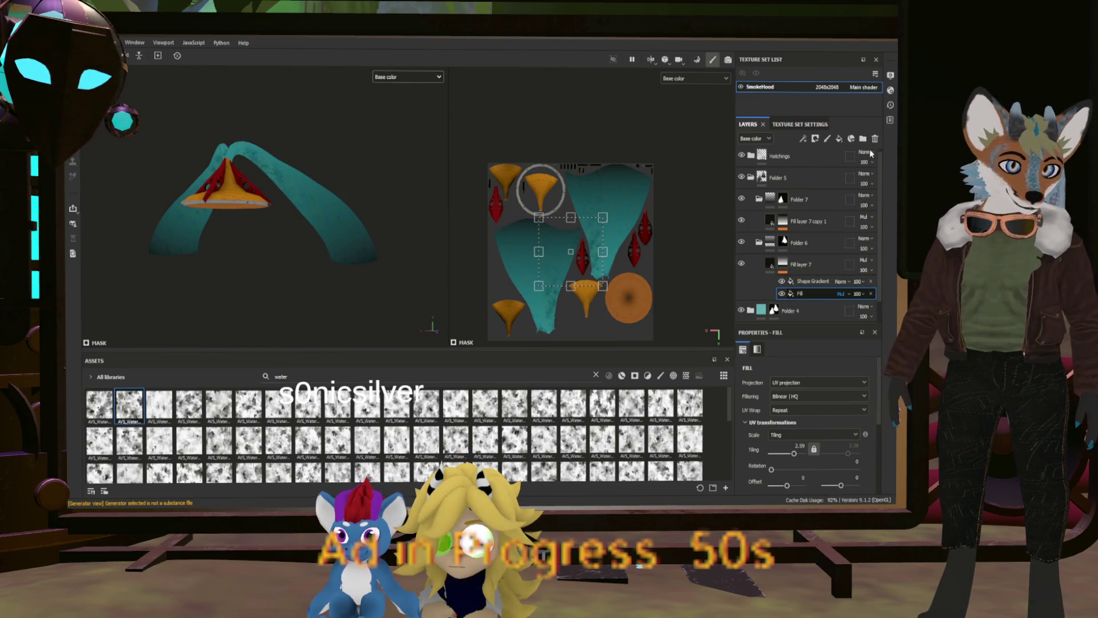
scroll(up, 3)
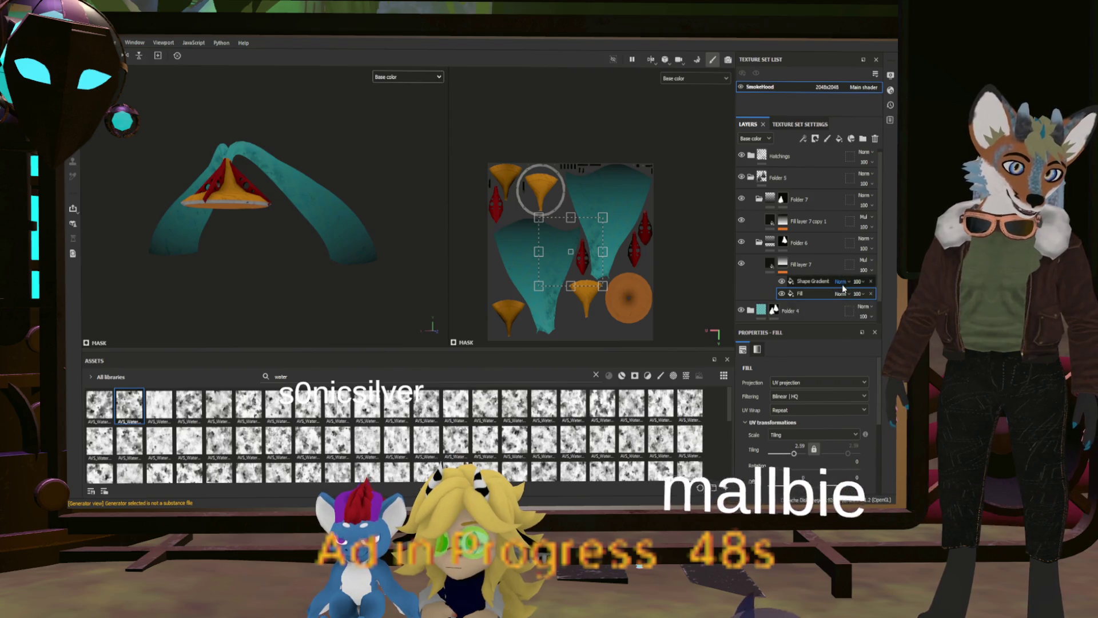
scroll(down, 3)
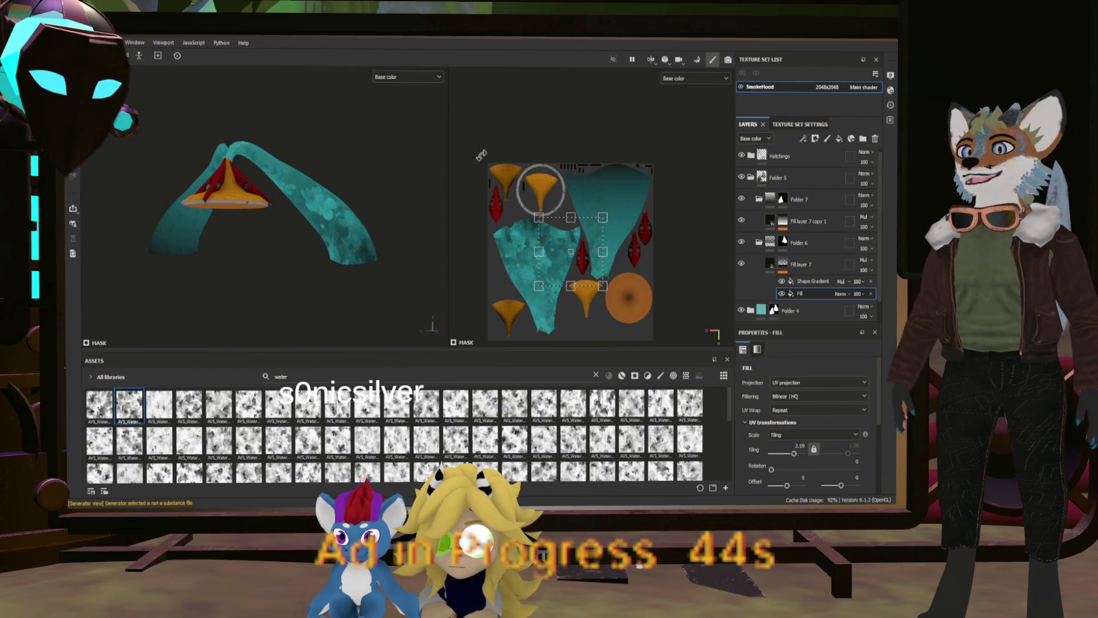
scroll(down, 3)
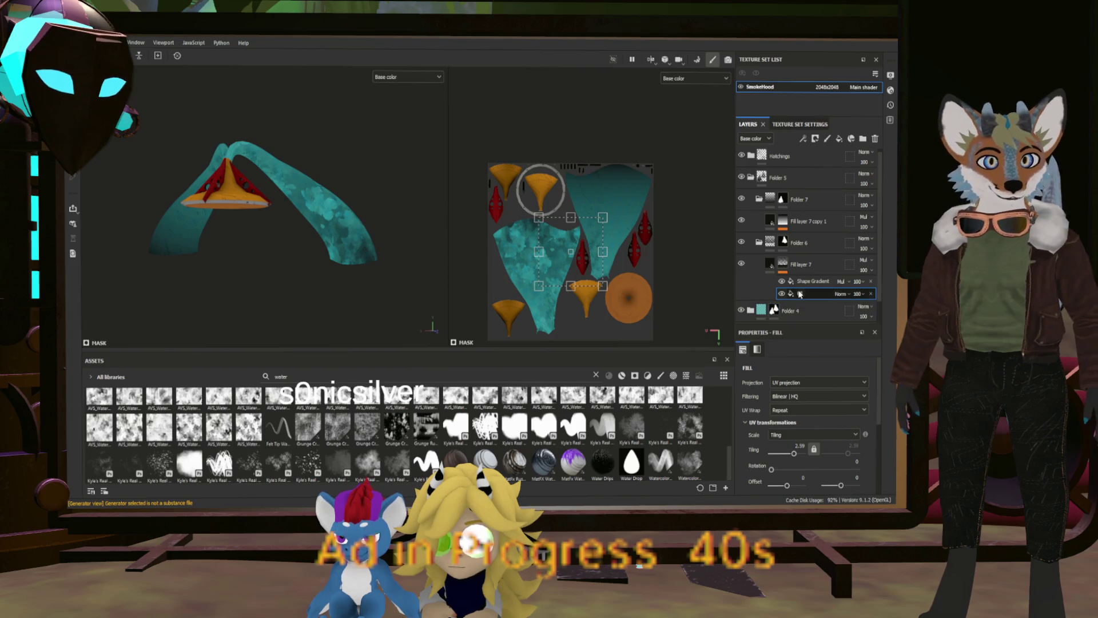
Raise the watercolor Fill effect's UV tiling to about 11.1.
double_click(801, 294)
scroll(down, 3)
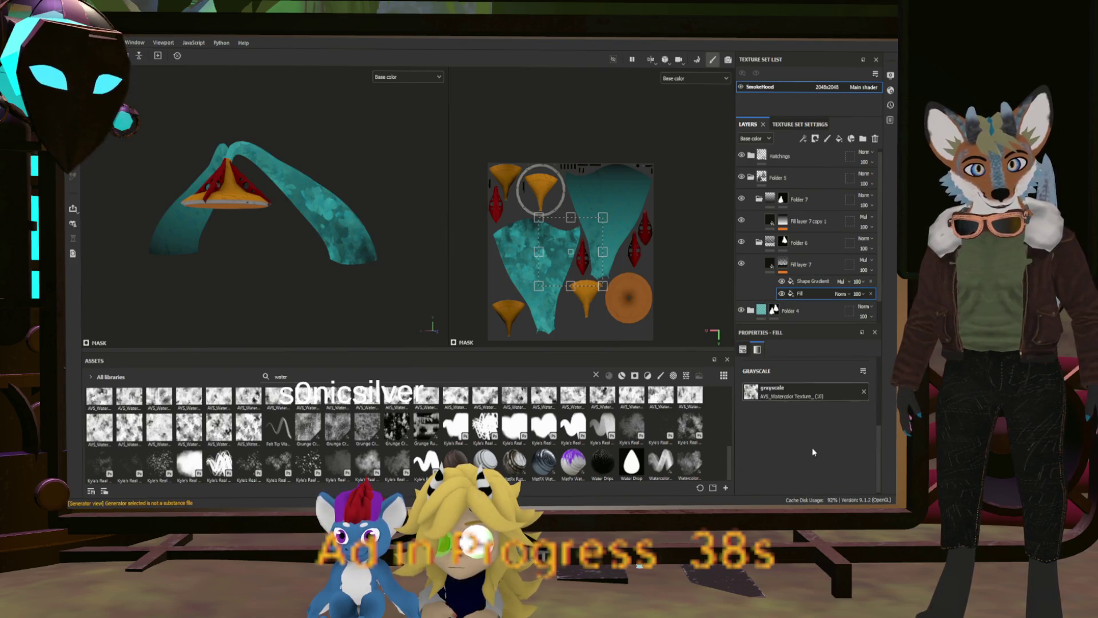
drag(793, 399, 794, 401)
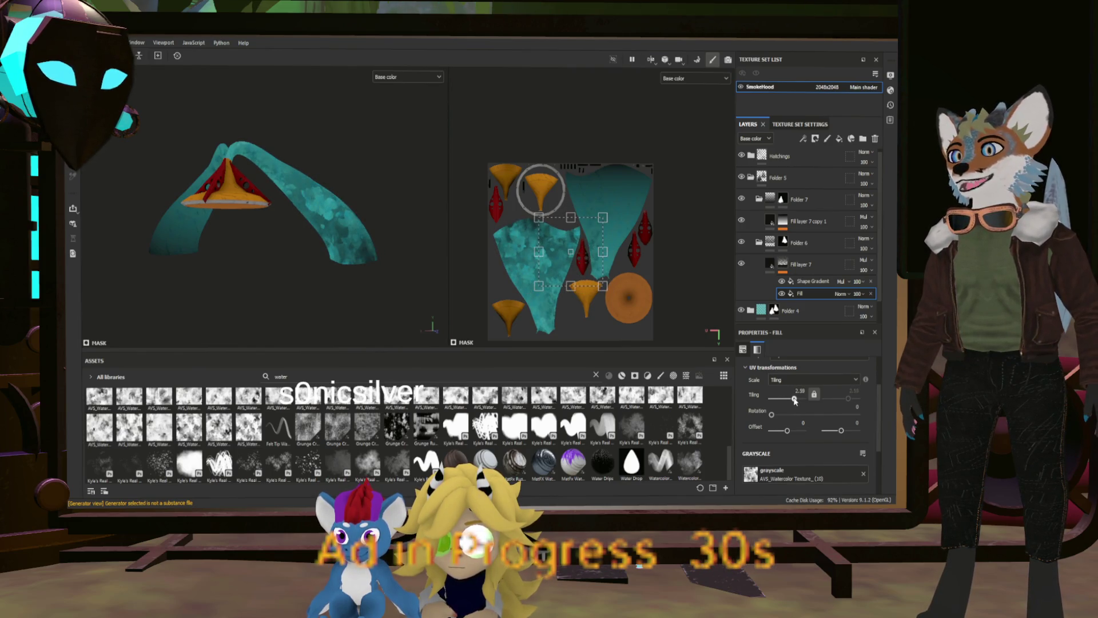
Lower the Shape Gradient opacity to 61 and try Screen blending on it.
click(812, 282)
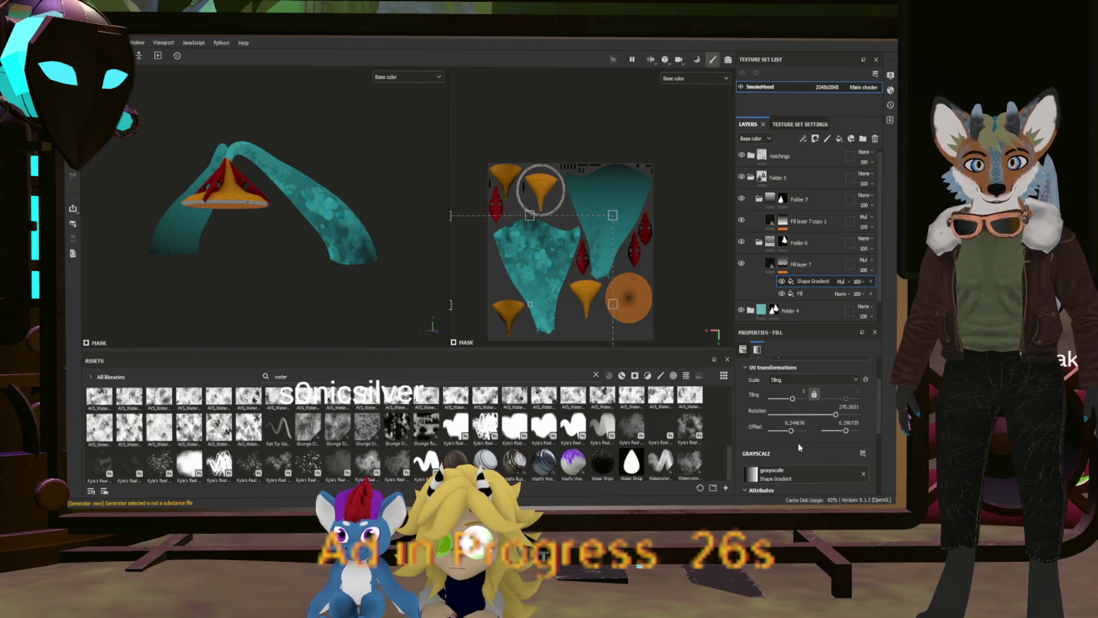
scroll(down, 3)
scroll(up, 3)
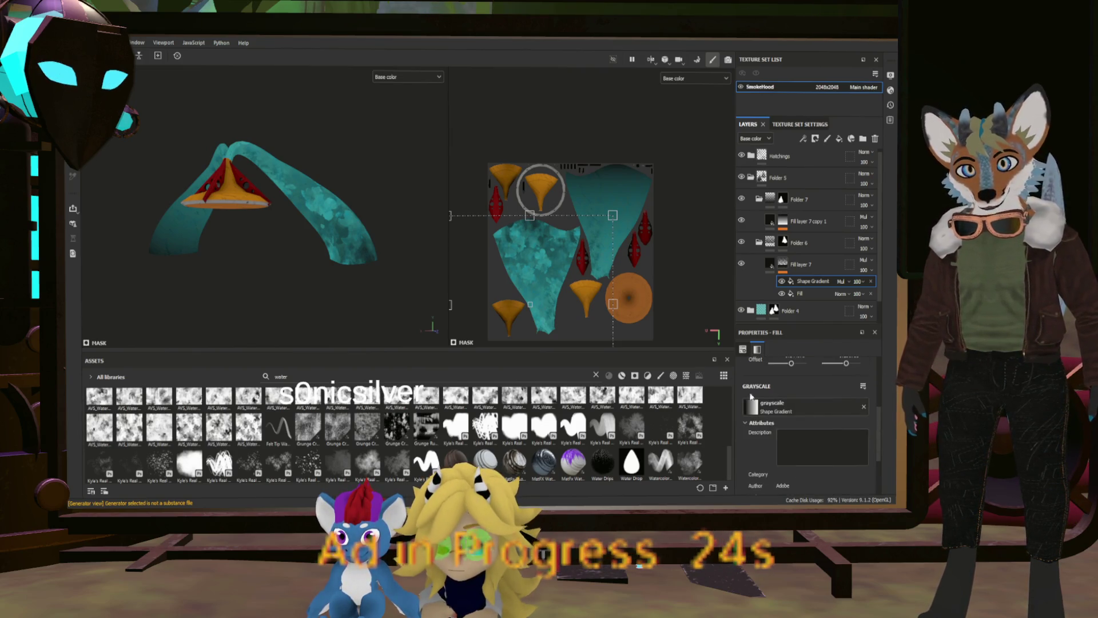
drag(851, 283, 880, 281)
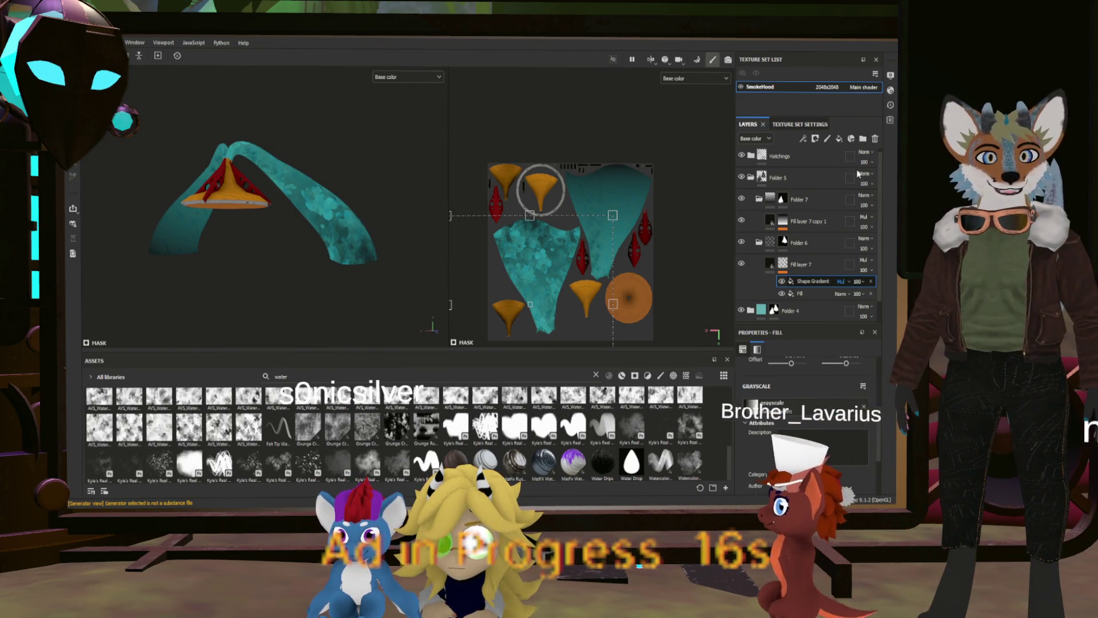
key(alt+shift+s)
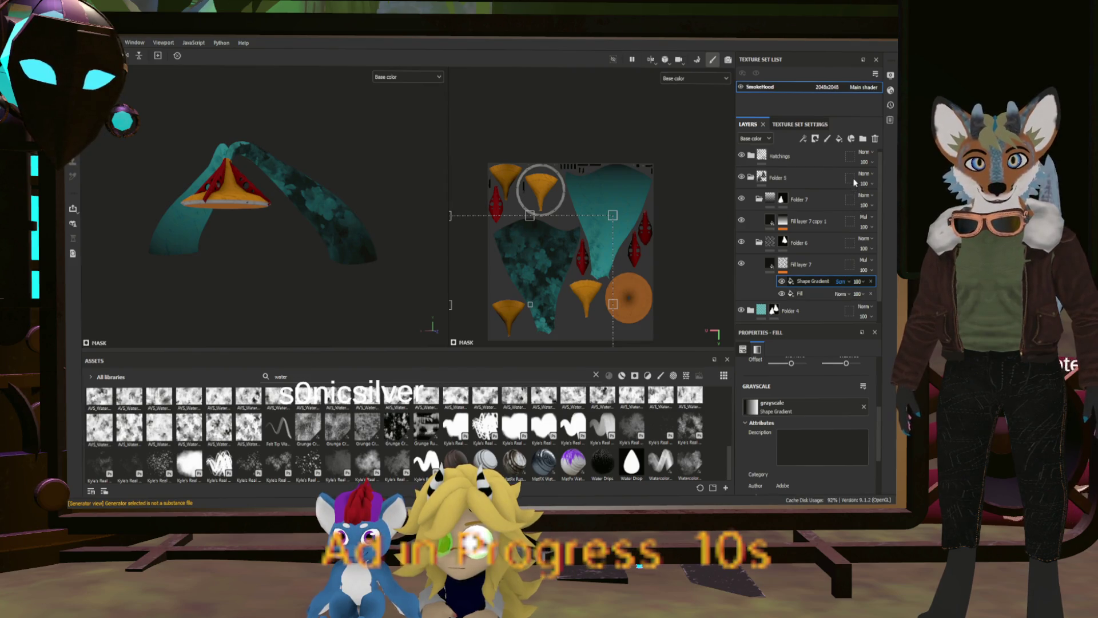
Hide the Shape Gradient effect and select the mask's Polygon Fill effect.
scroll(up, 3)
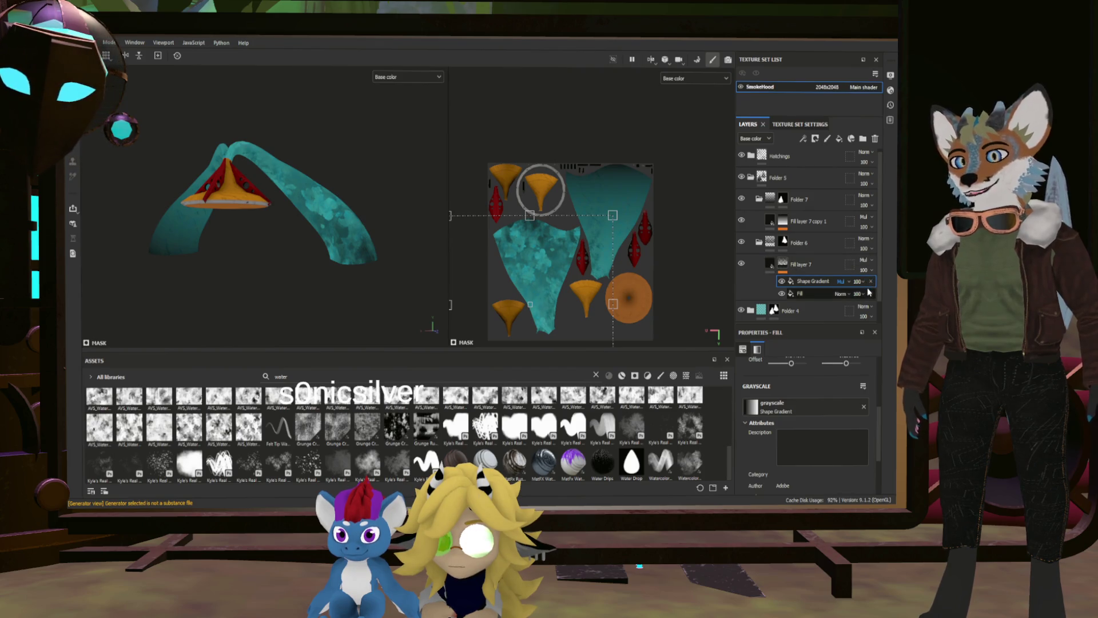
scroll(up, 3)
drag(411, 262, 300, 275)
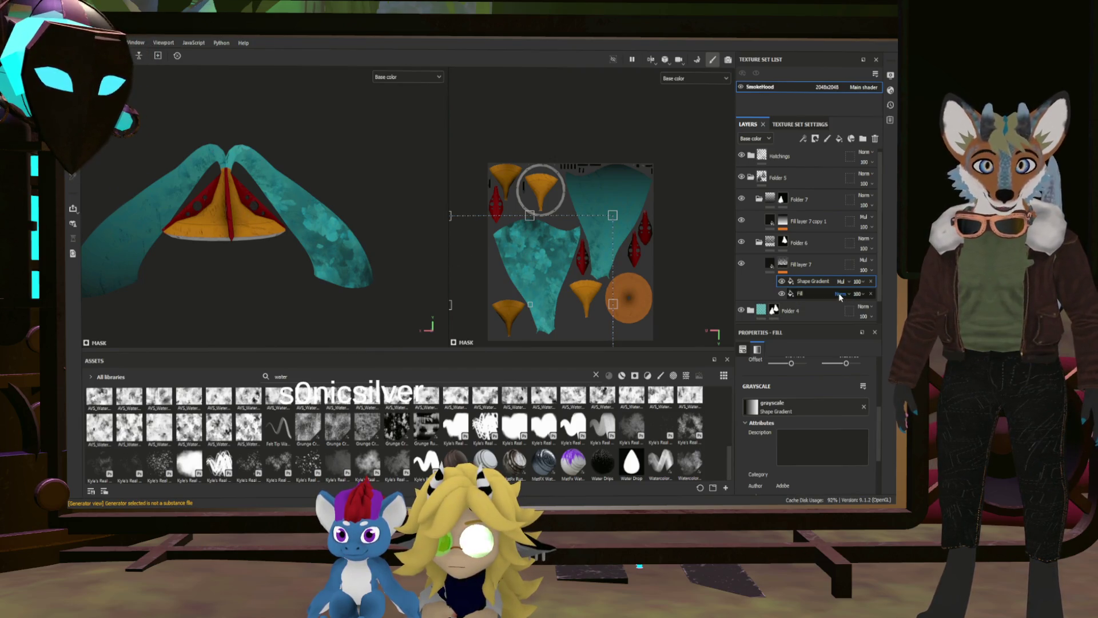
click(781, 281)
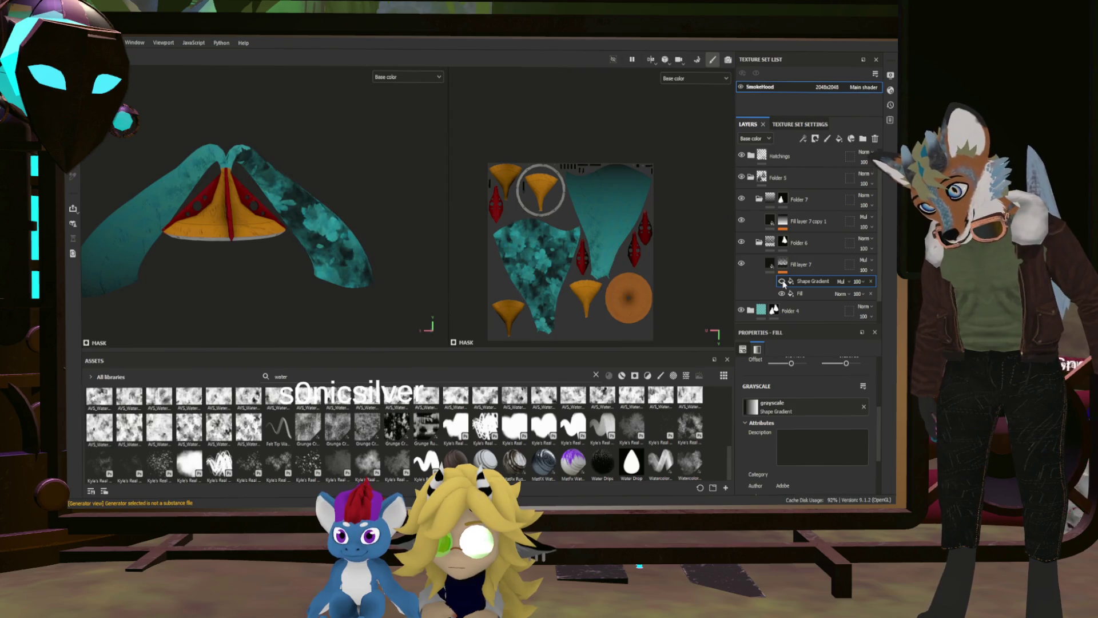
click(787, 294)
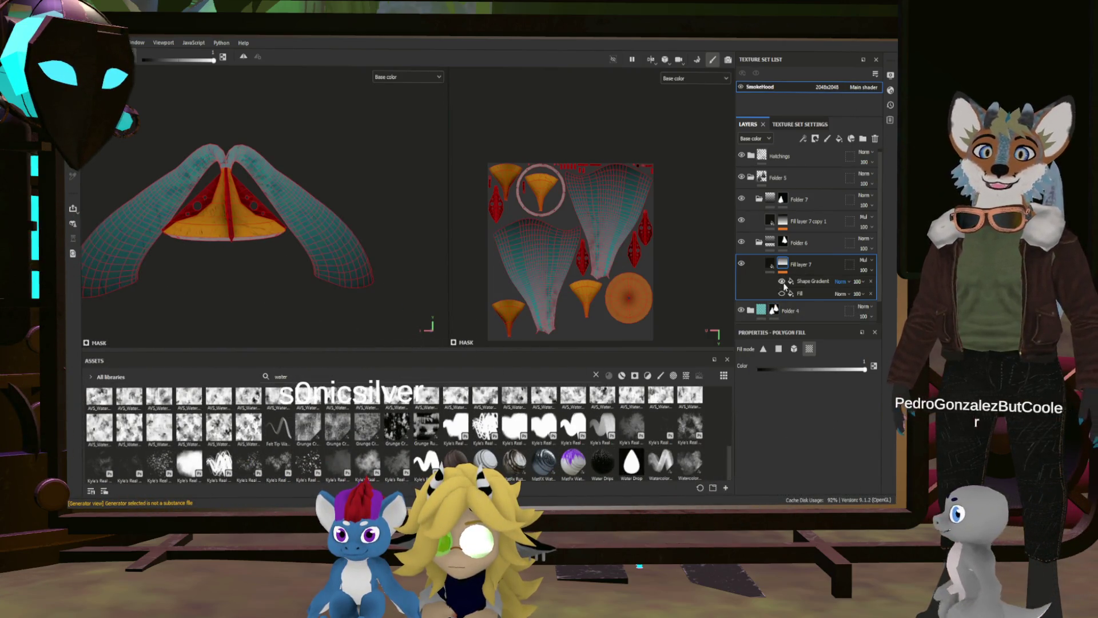
Turn the Fill effect back on, then lower Shape Gradient opacity to 79 and then 64.
click(782, 294)
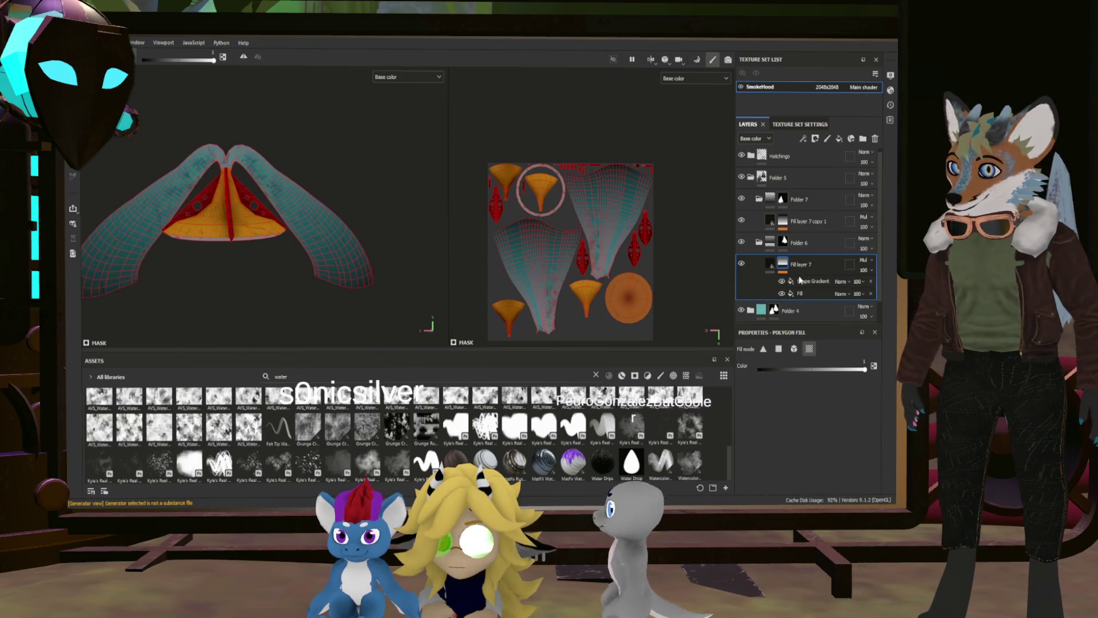
key(1)
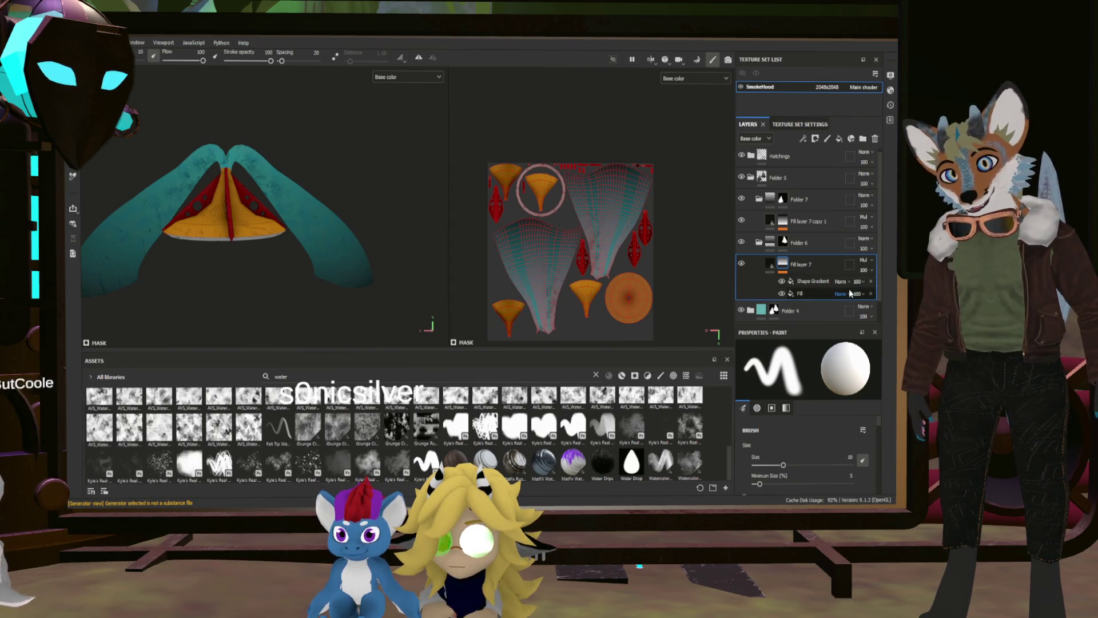
drag(856, 281, 896, 299)
click(782, 294)
drag(862, 284, 875, 294)
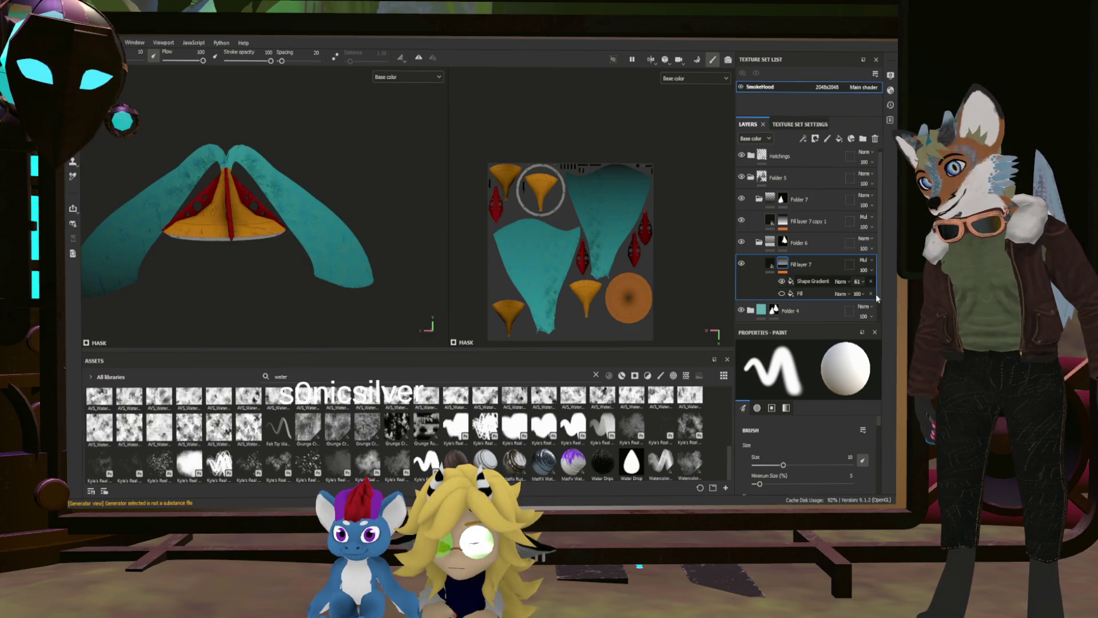
Move the watercolor Fill effect back above Shape Gradient and make it visible again.
click(854, 294)
drag(825, 290, 816, 276)
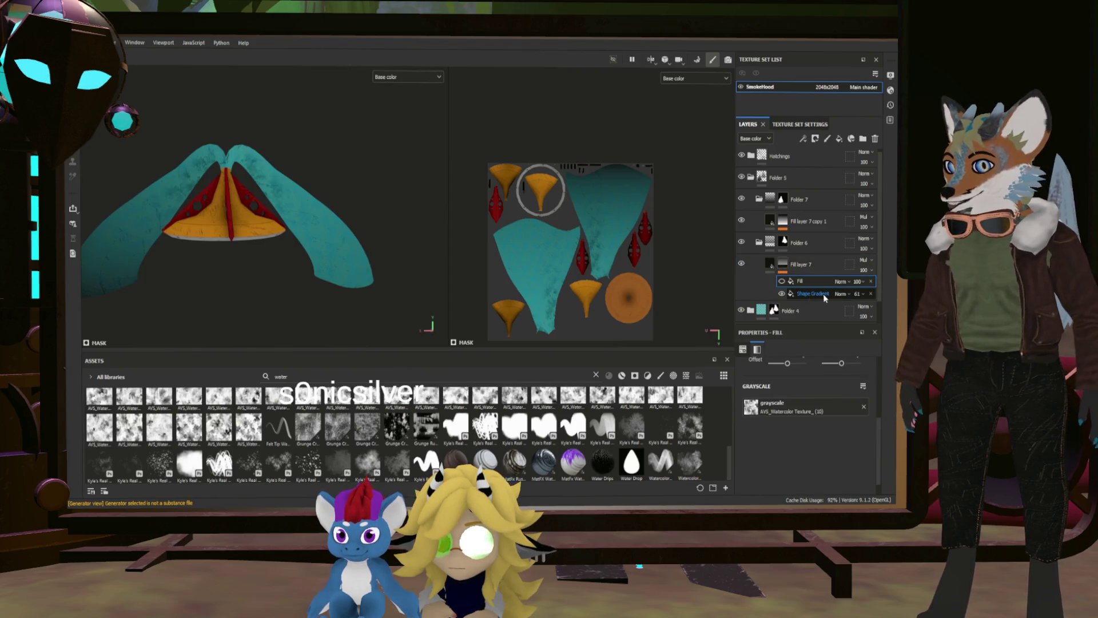
click(781, 281)
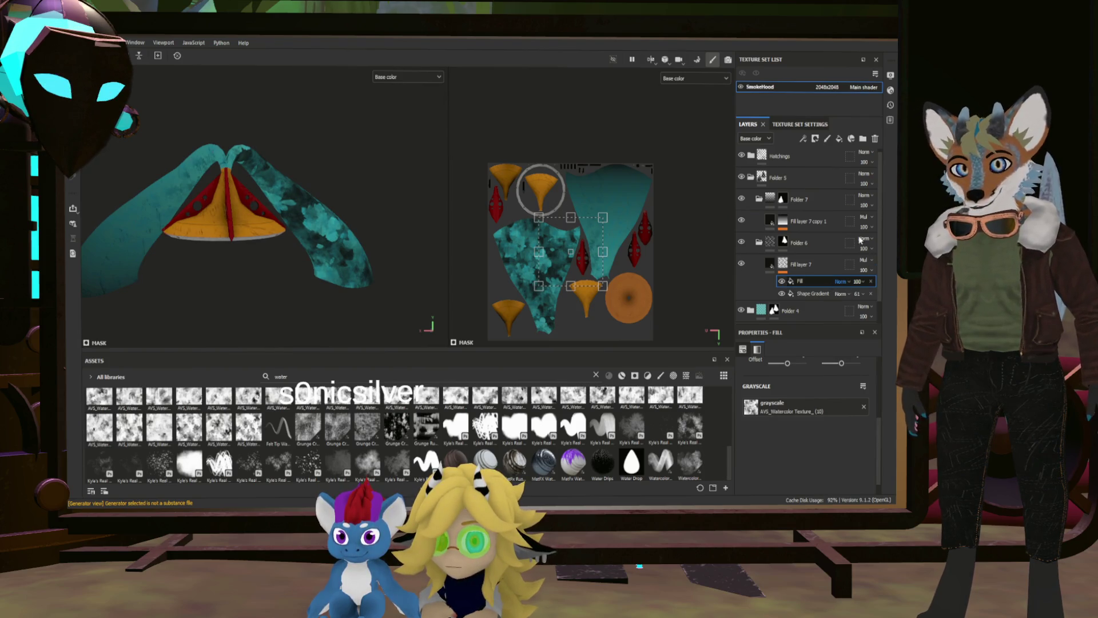
Switch the watercolor Fill effect's blend mode to Linear Burn.
scroll(down, 3)
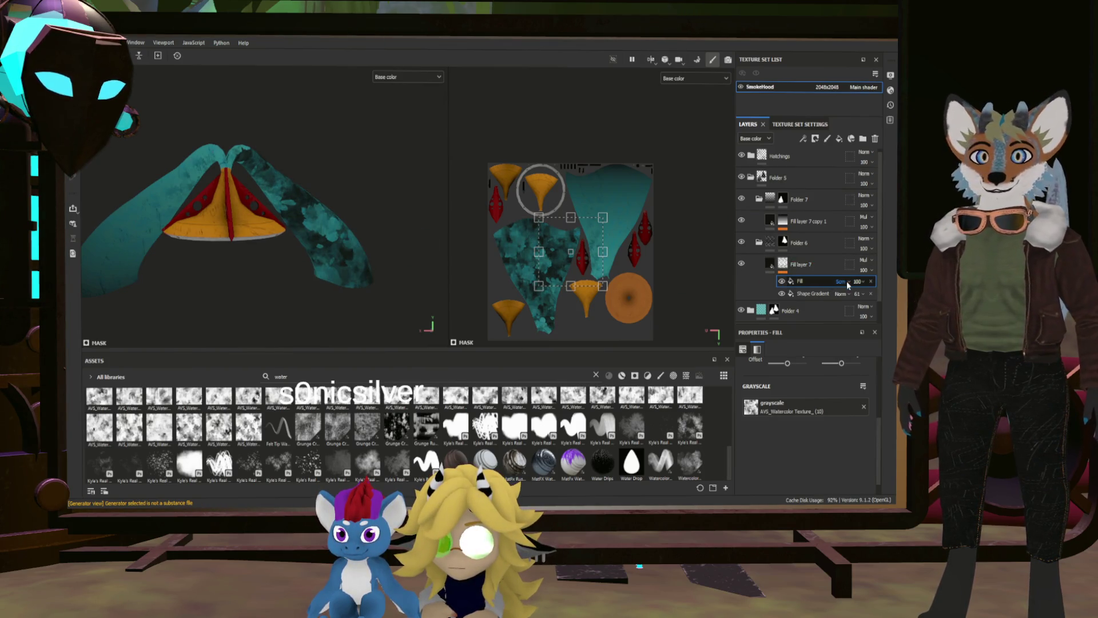
scroll(down, 3)
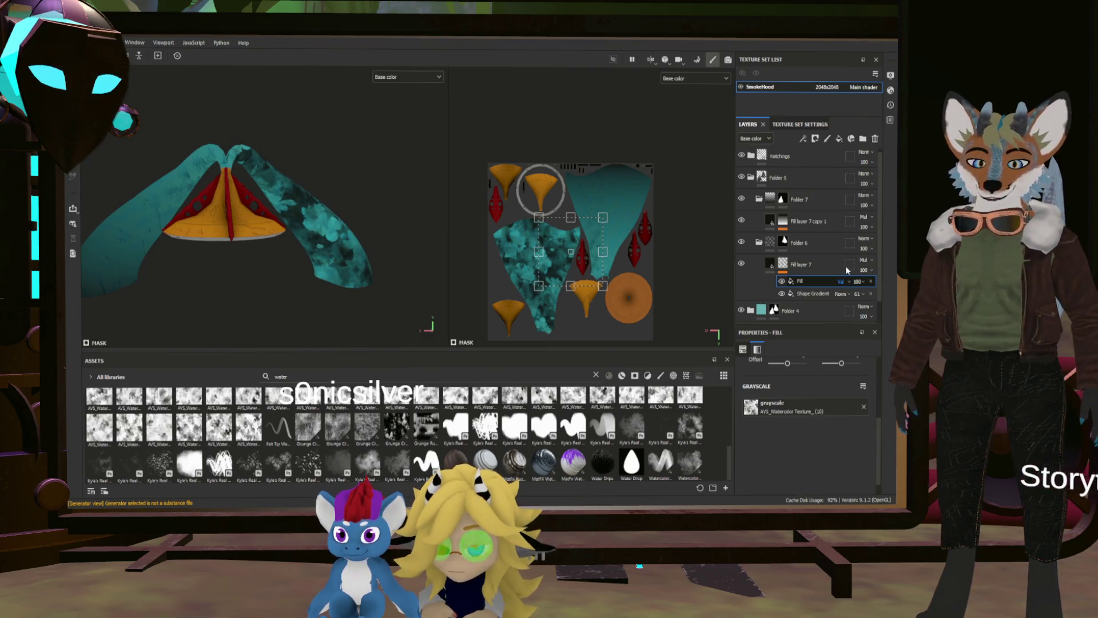
scroll(down, 3)
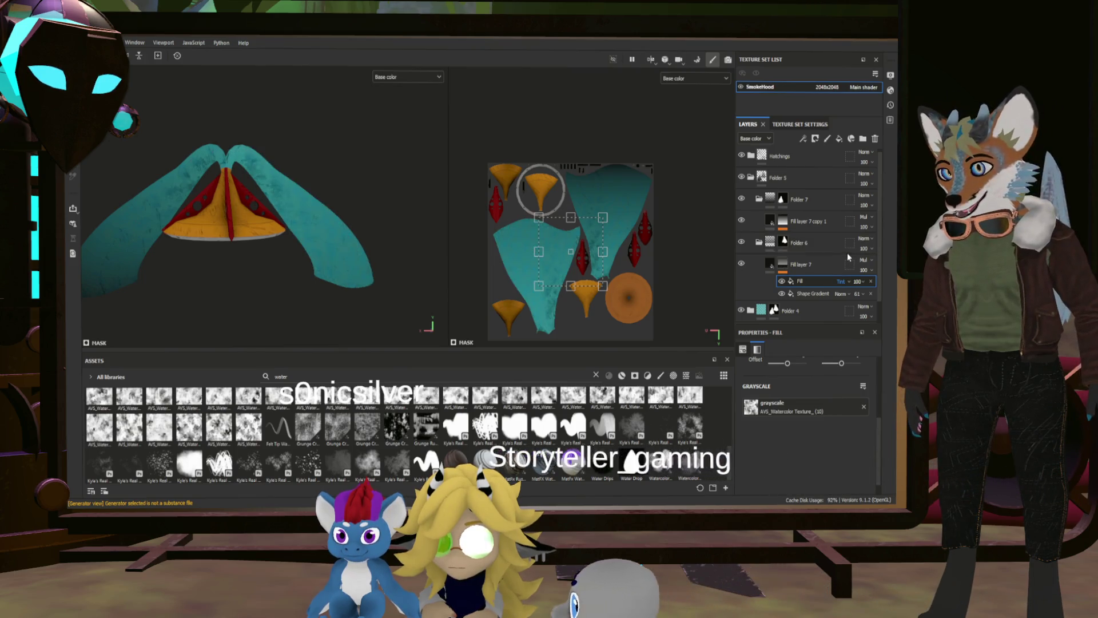
scroll(up, 3)
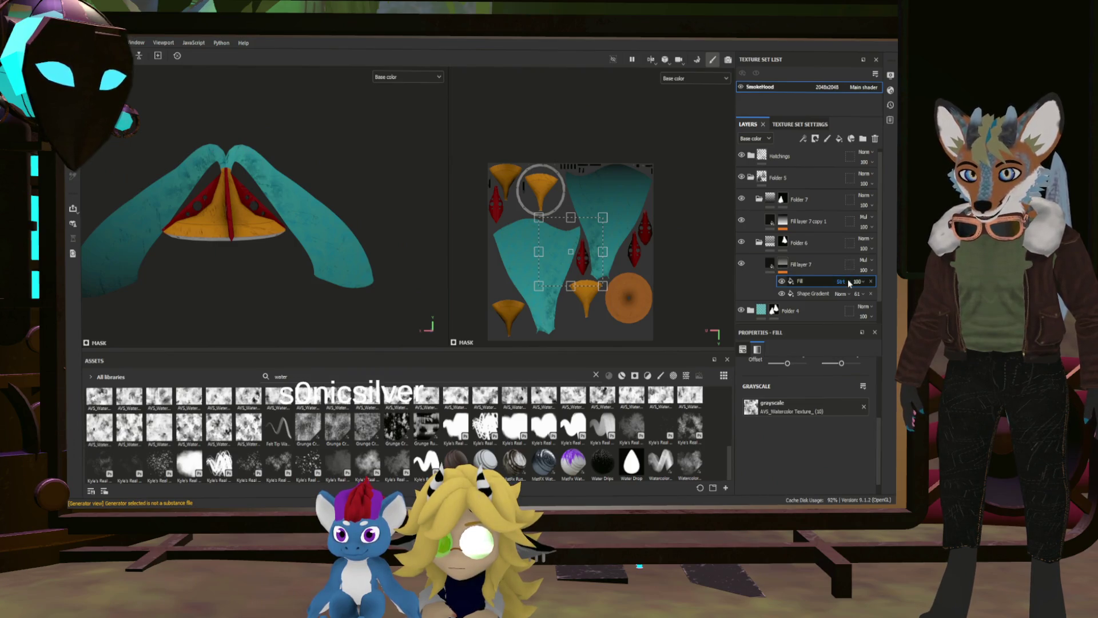
scroll(down, 3)
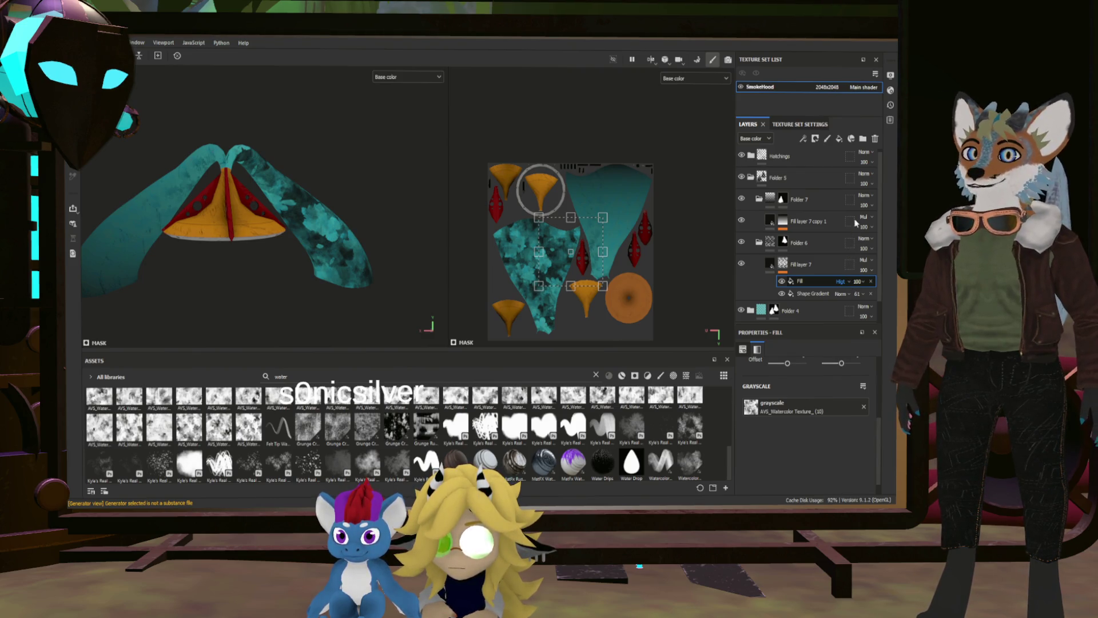
key(Up)
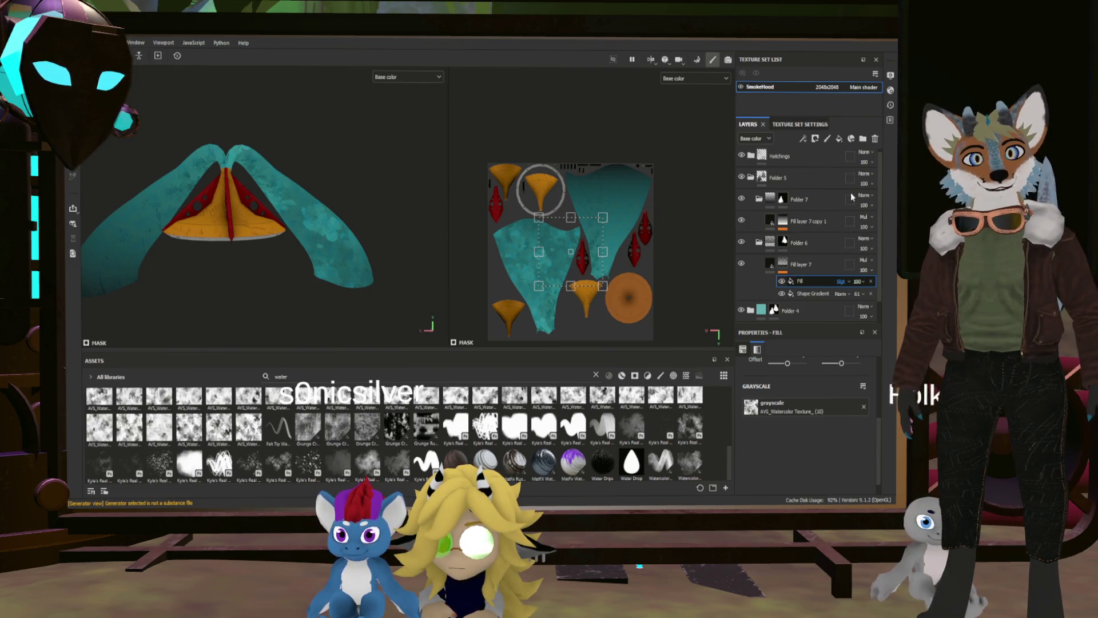
key(Up)
key(Up)
key(Up)
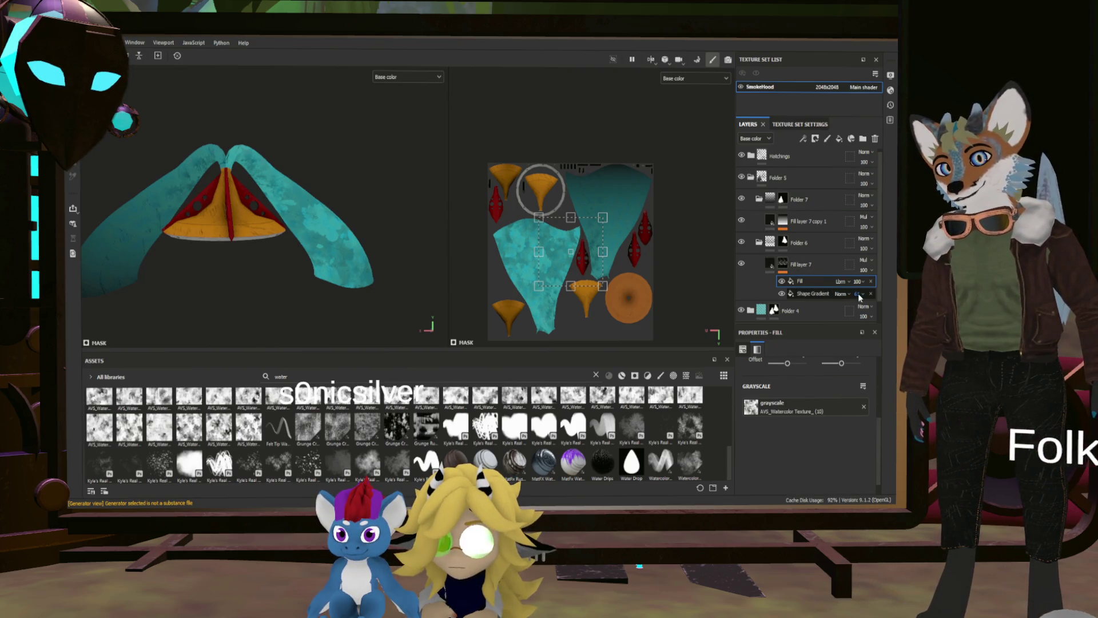
Set Shape Gradient opacity to 40 and raise the Fill's tiling to 1.09.
text(10)
key(Return)
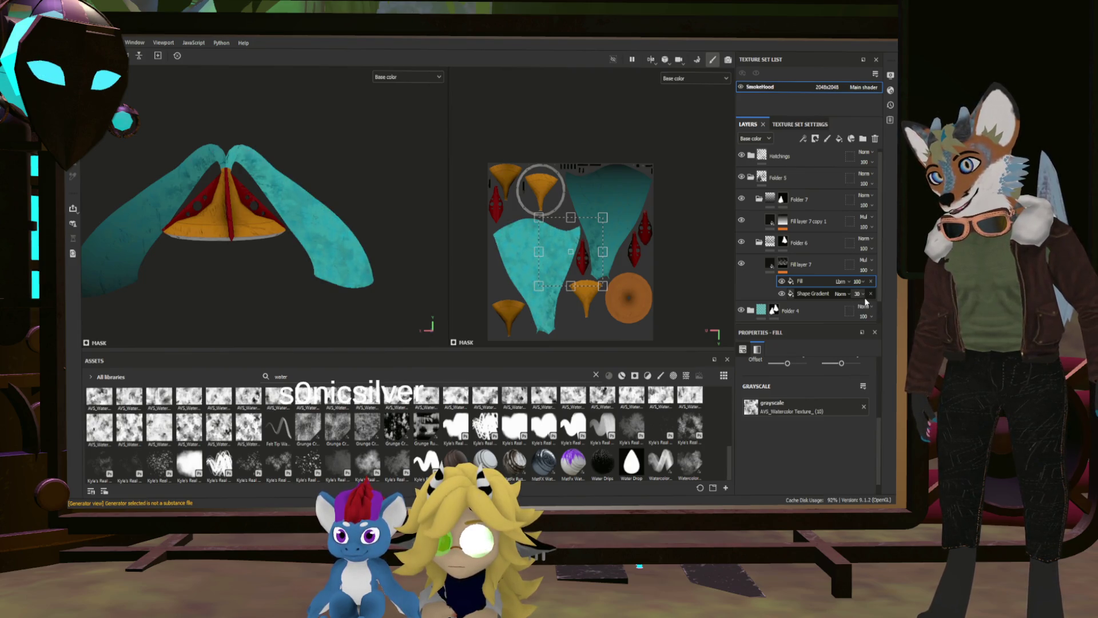
key(Down)
key(Down)
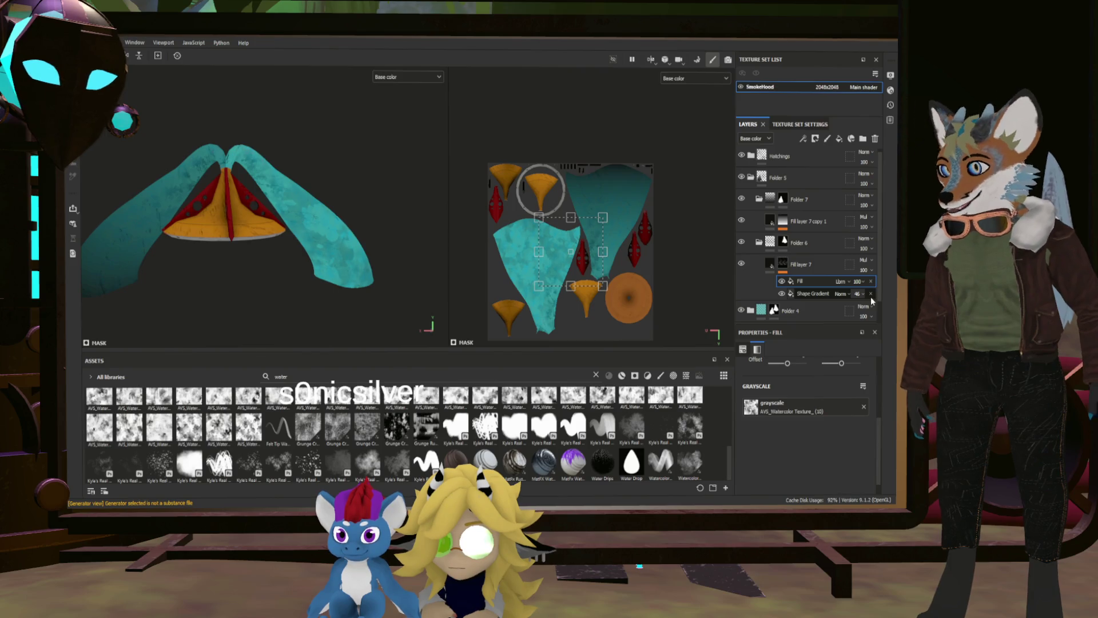
key(Down)
key(Down)
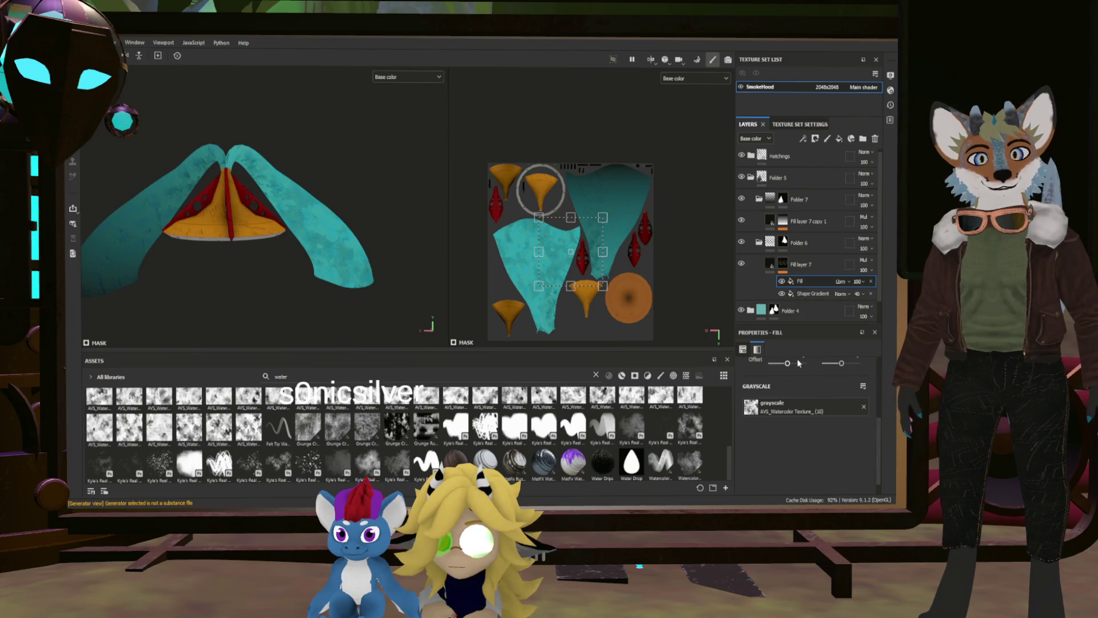
scroll(up, 3)
drag(796, 417, 793, 415)
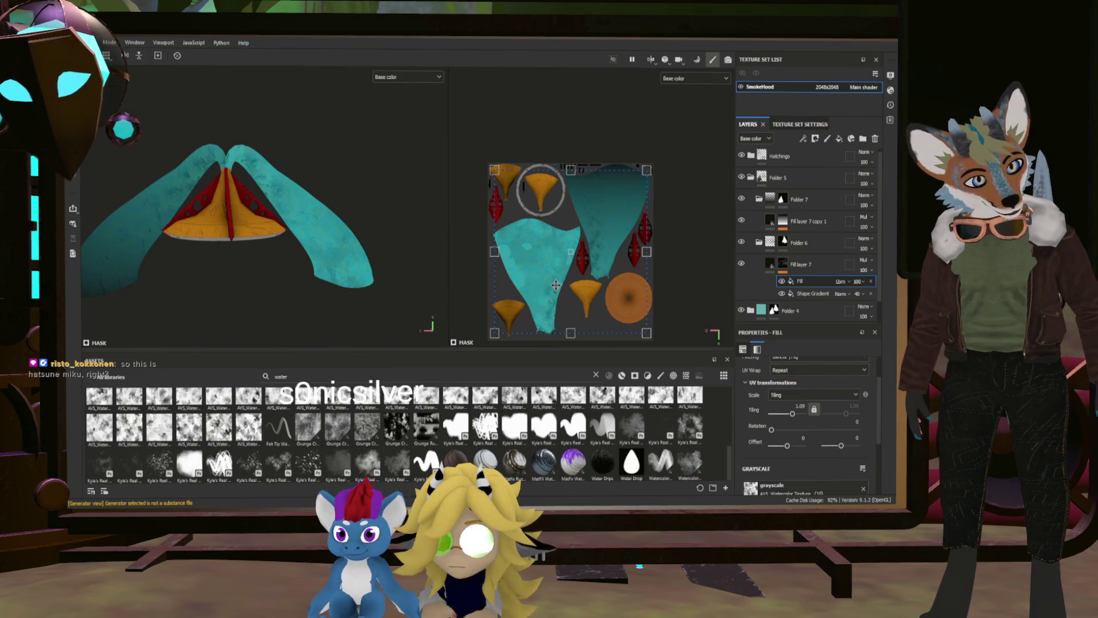
Switch the watercolor Fill's projection to Tri-planar projection.
drag(364, 248, 306, 228)
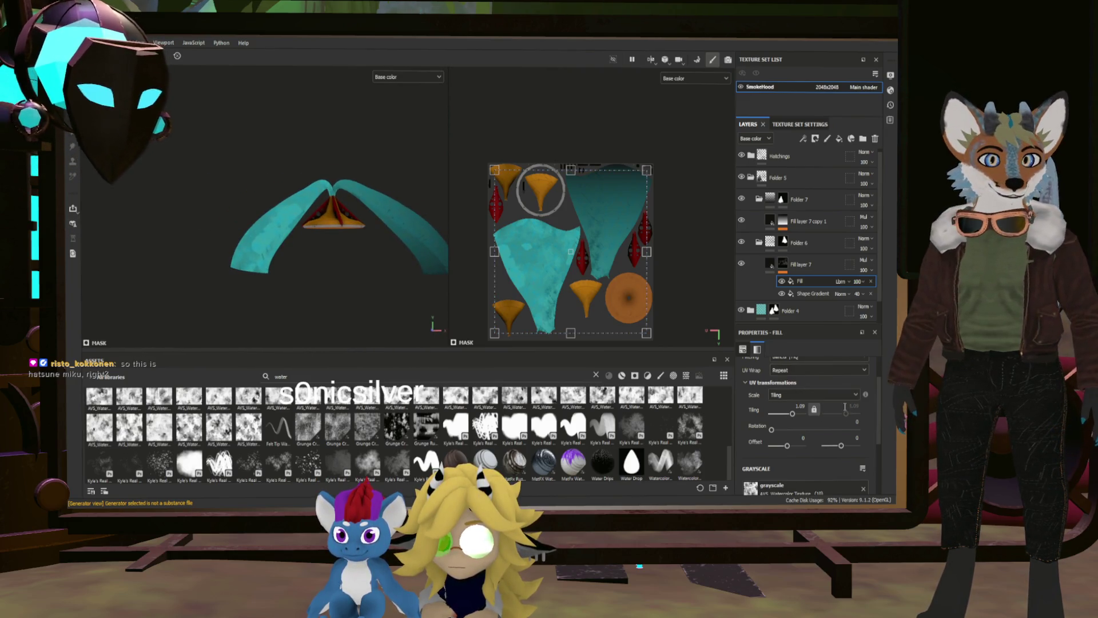
scroll(up, 3)
click(818, 370)
click(798, 399)
Orbit and zoom around the hood to inspect the mottling, including the disc from below.
drag(342, 276, 496, 297)
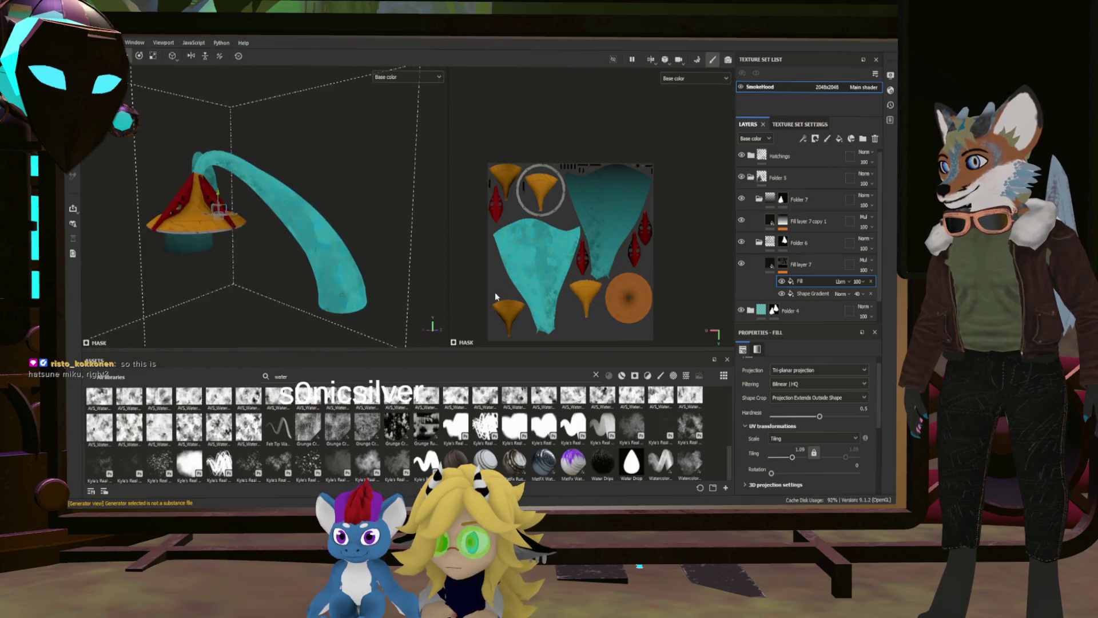
scroll(up, 3)
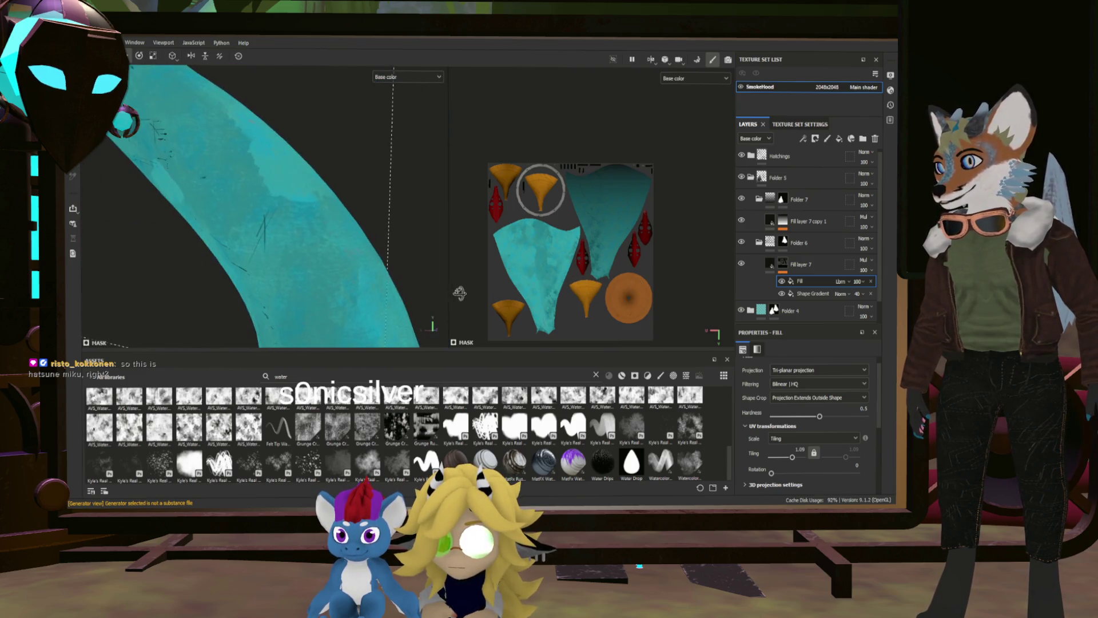
scroll(down, 3)
drag(446, 289, 382, 280)
scroll(up, 3)
scroll(down, 3)
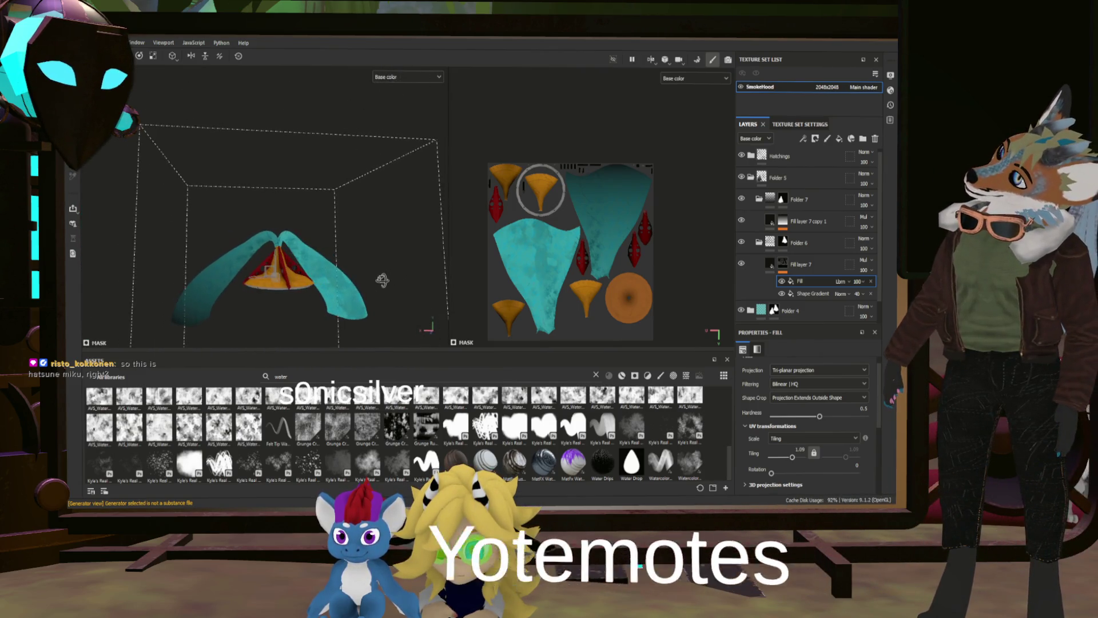
scroll(up, 3)
scroll(up, 3)
scroll(down, 3)
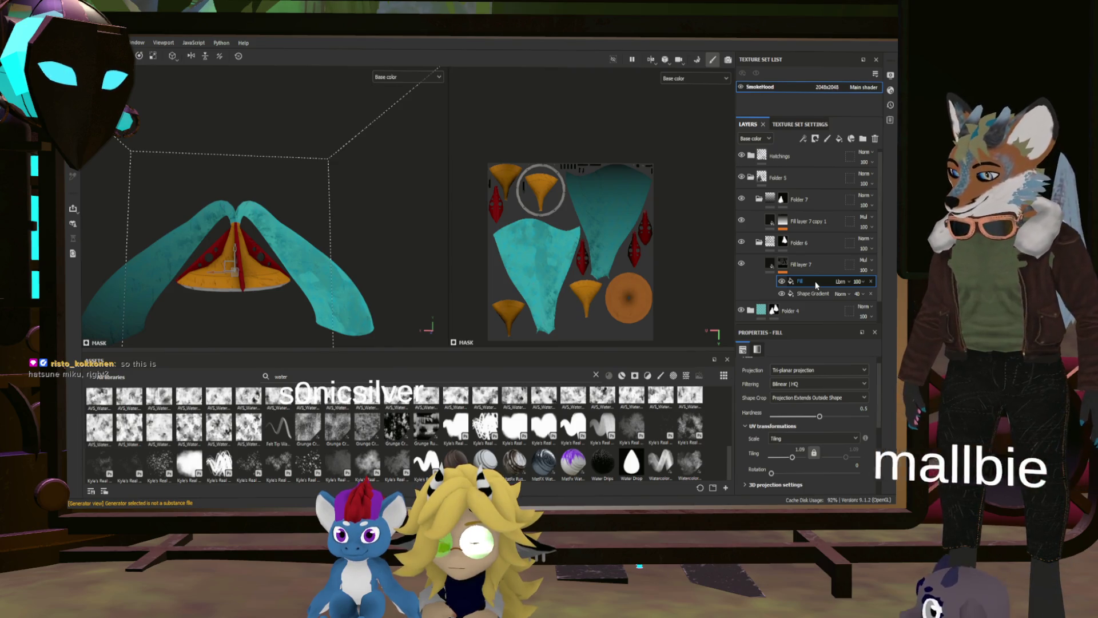
Lower Fill layer 7 copy 1's Shape Gradient opacity to about 45.
click(778, 228)
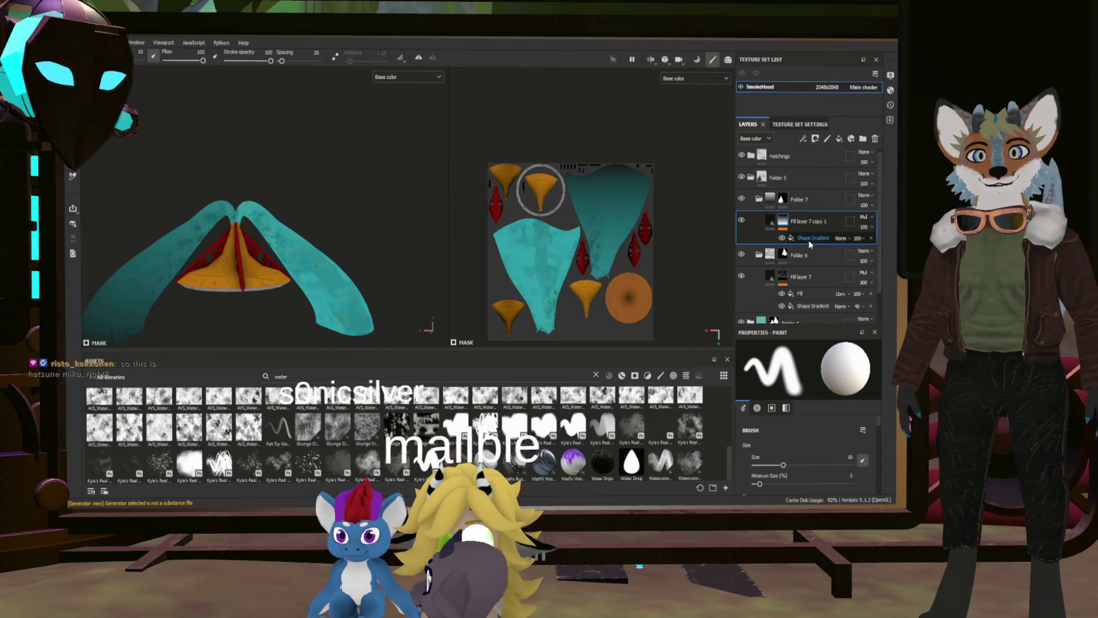
click(811, 236)
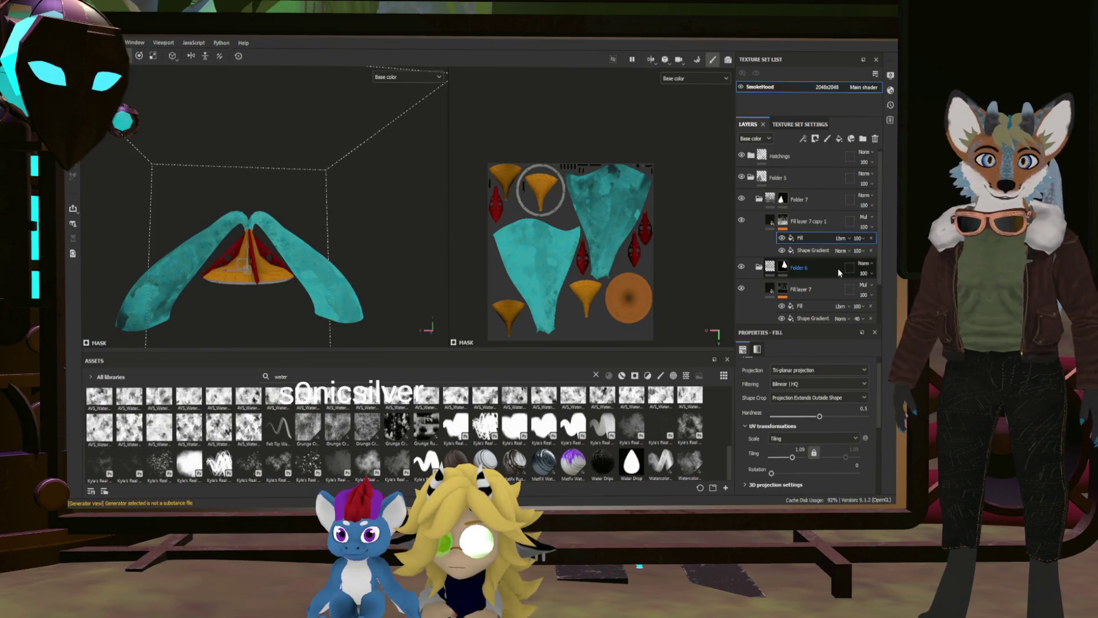
drag(885, 272, 871, 273)
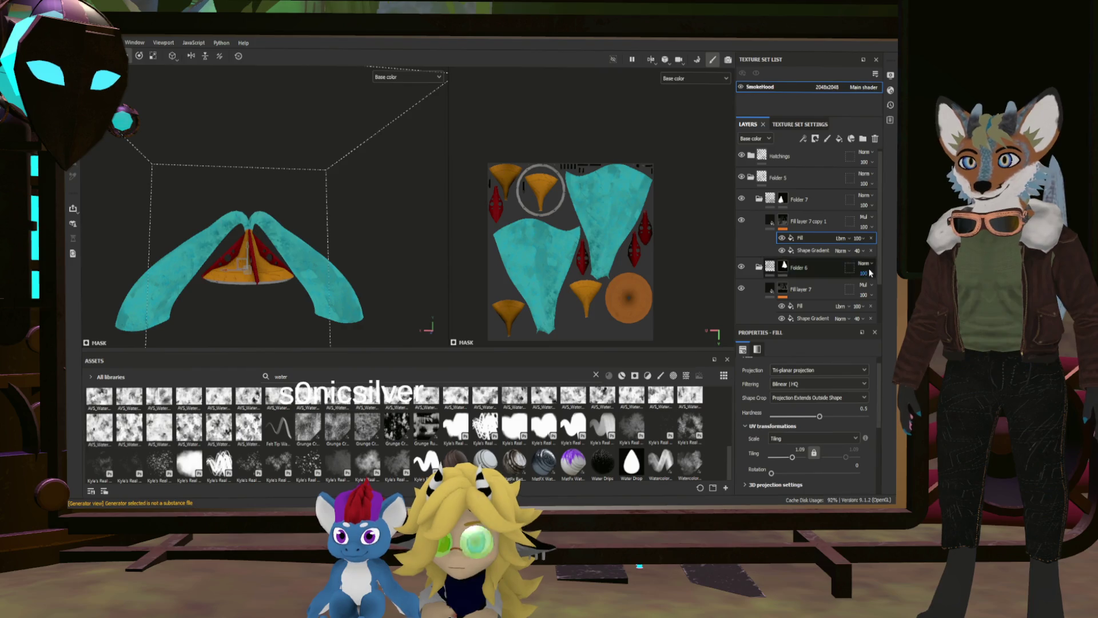
scroll(up, 3)
drag(273, 268, 283, 269)
scroll(down, 3)
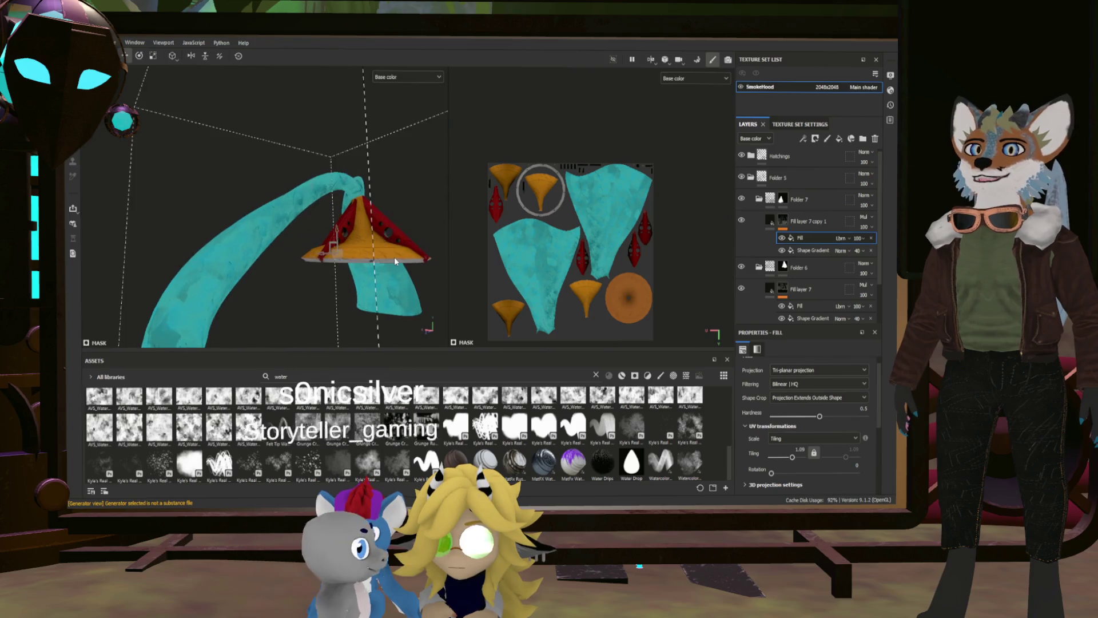
scroll(up, 3)
drag(236, 286, 343, 241)
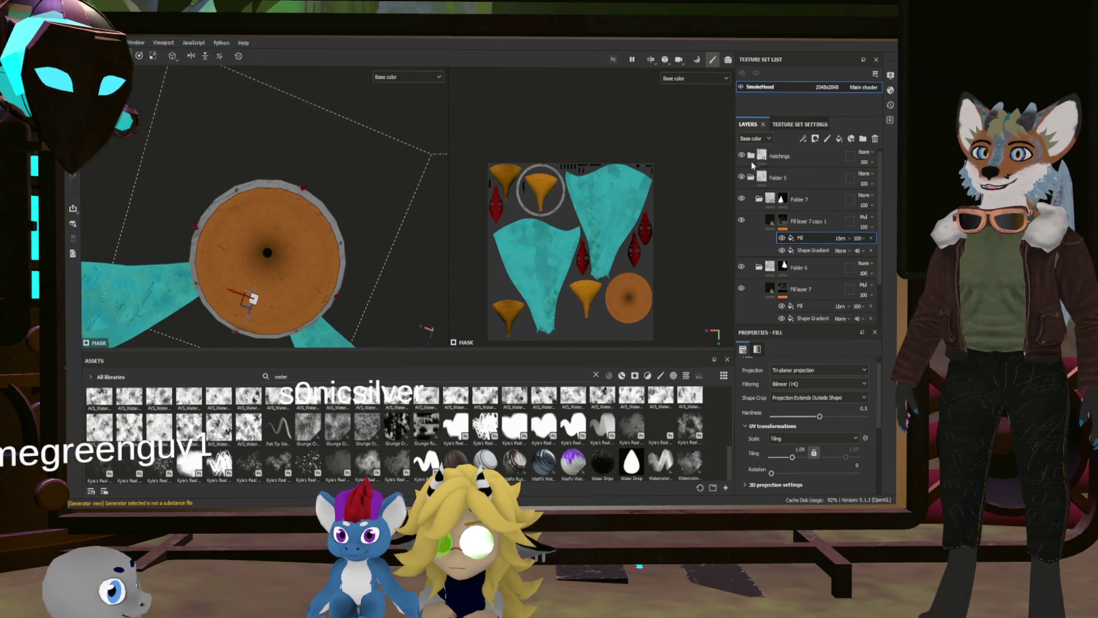
Collapse the layer folders and add a new fill layer above Hatchings.
key(ctrl+z)
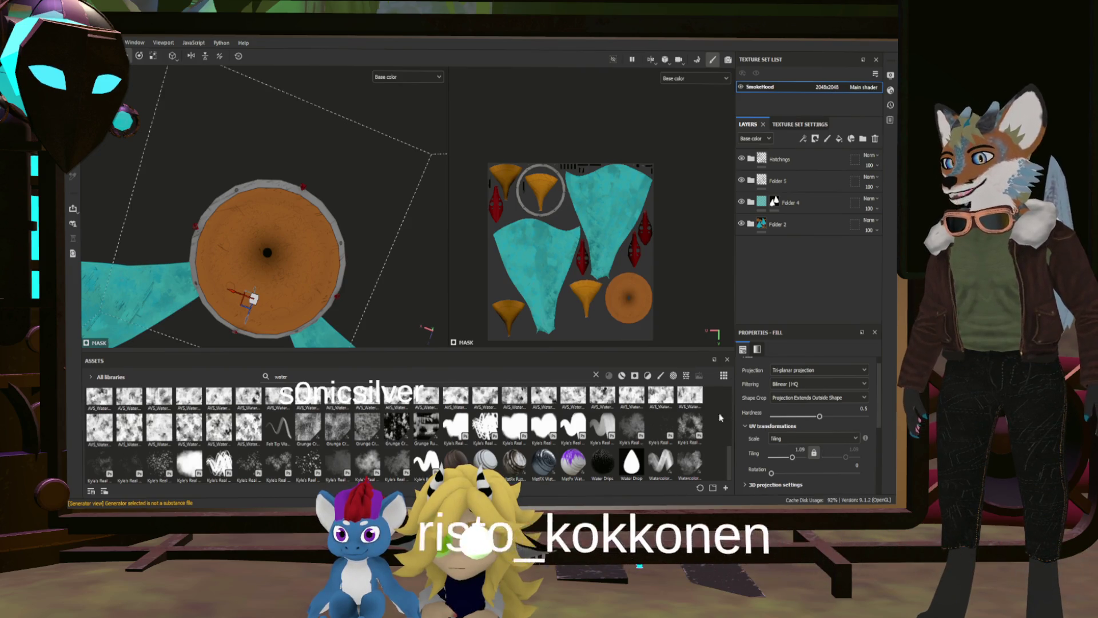
scroll(up, 3)
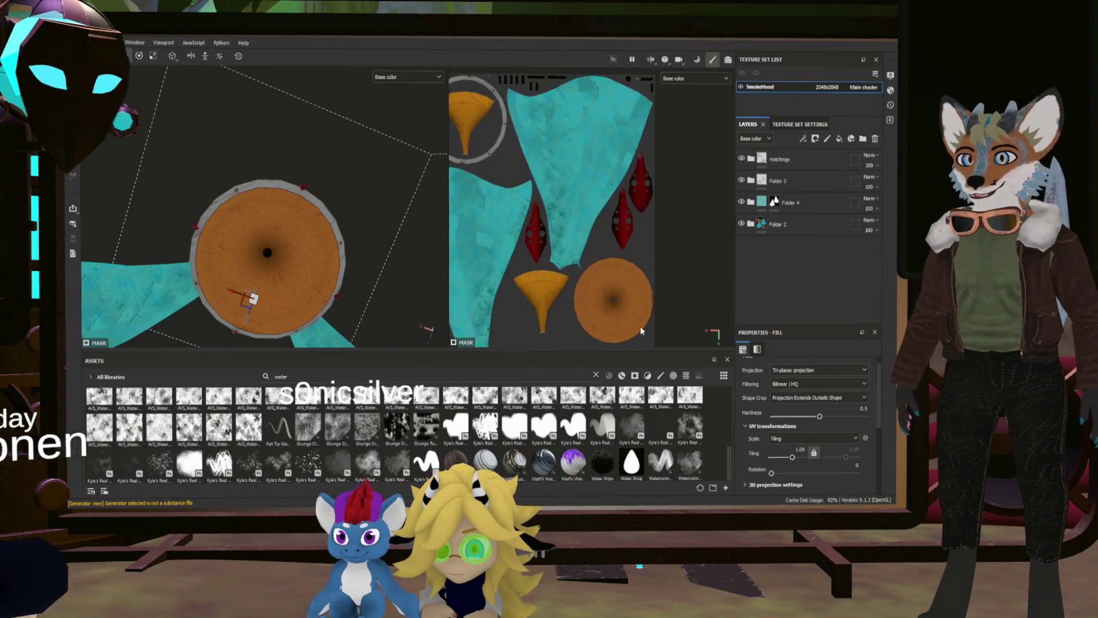
click(815, 163)
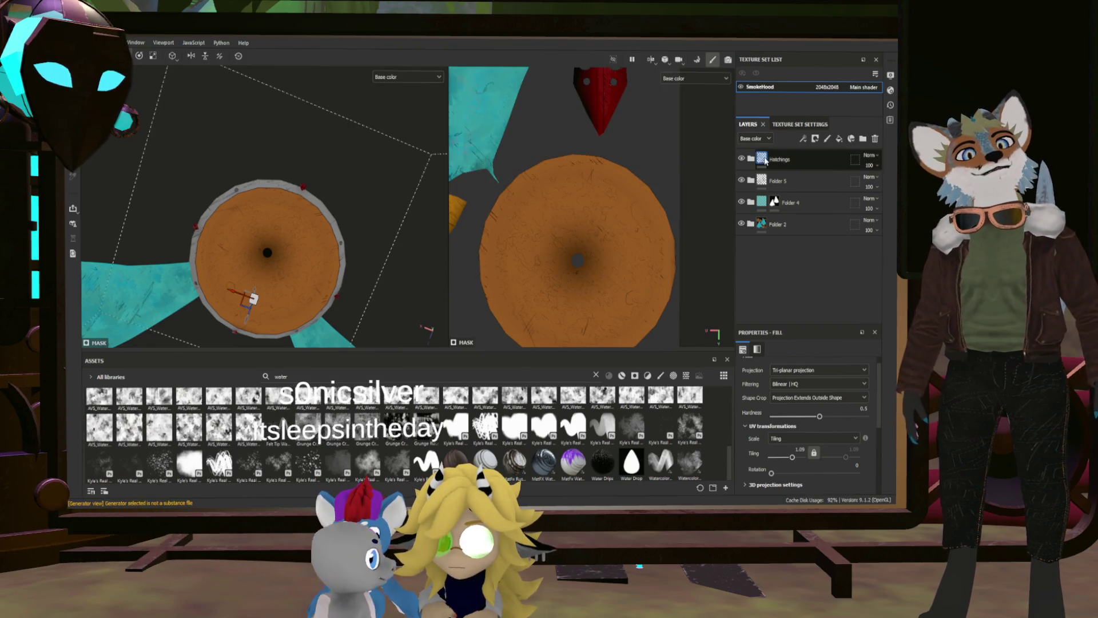
click(839, 138)
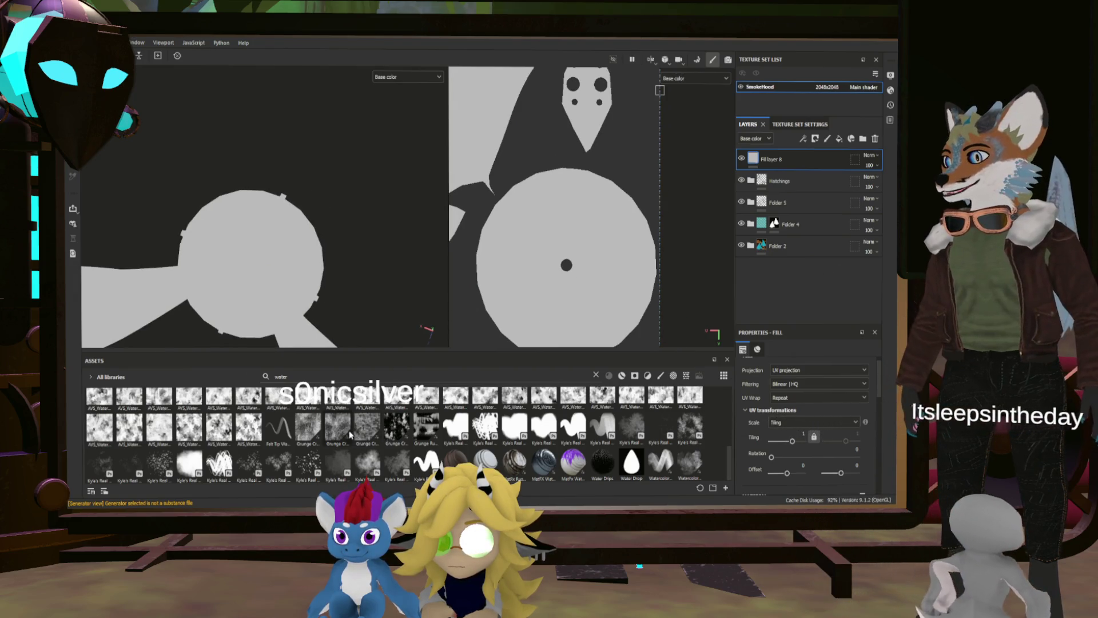
Clear the asset search and drop the striped circle alpha onto the round base.
scroll(down, 3)
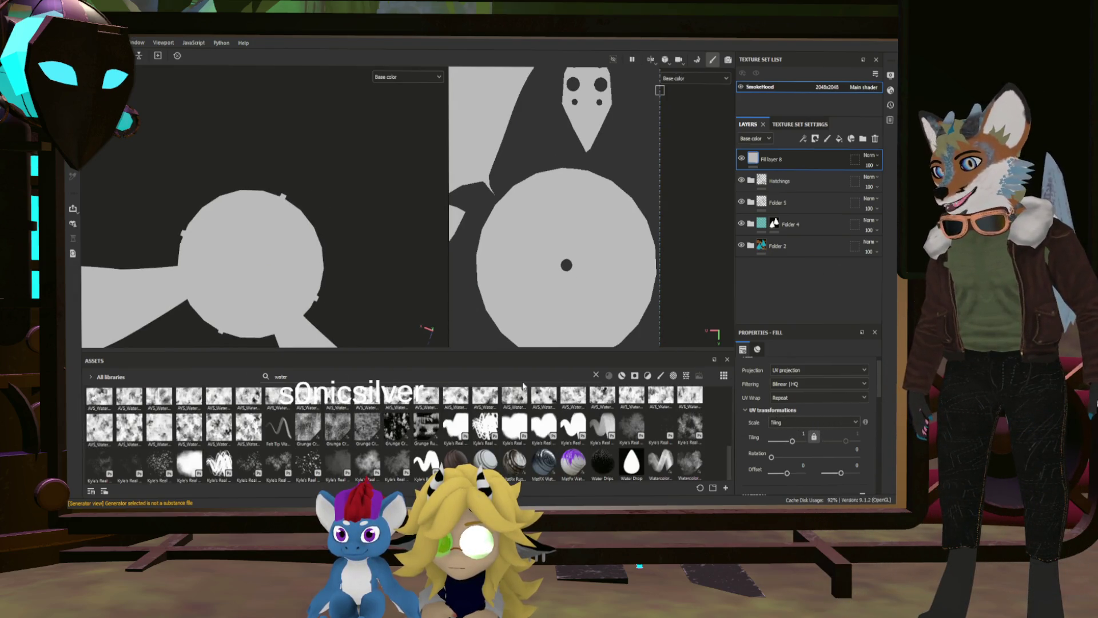
click(596, 376)
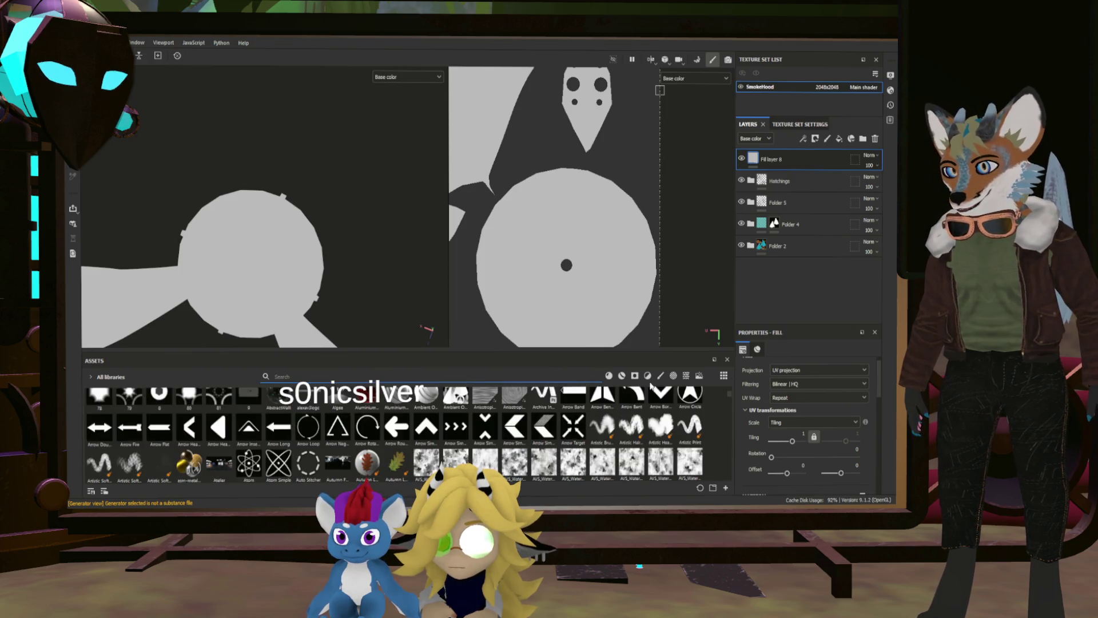
scroll(up, 3)
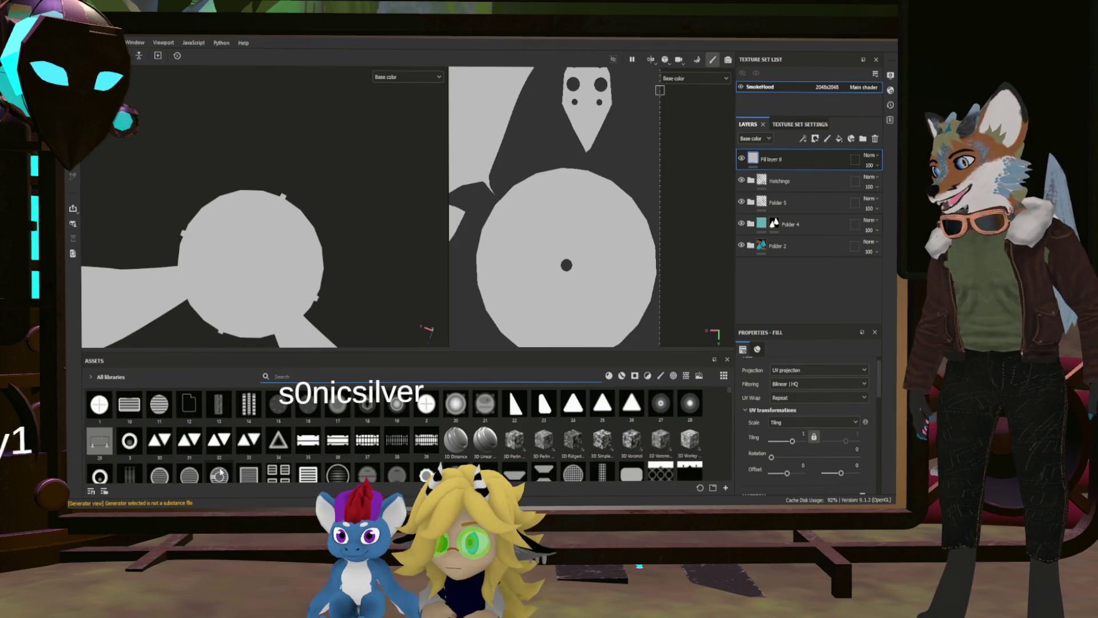
drag(220, 473, 483, 295)
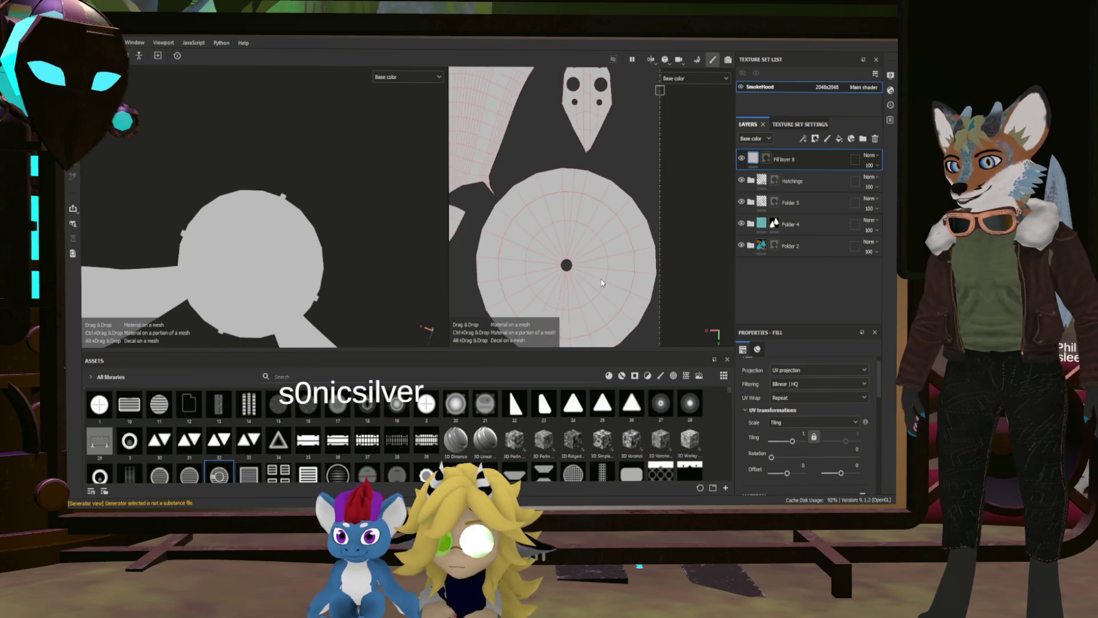
drag(623, 288, 610, 286)
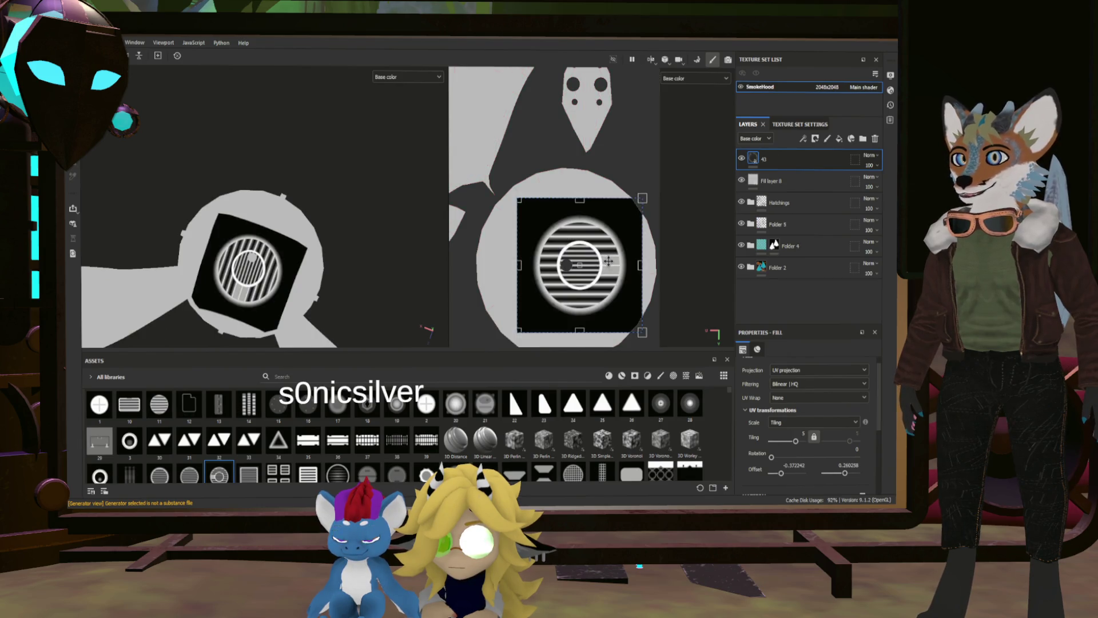
Enlarge the striped stamp to cover the round base and add a mask to layer 43.
scroll(down, 3)
drag(626, 236, 667, 204)
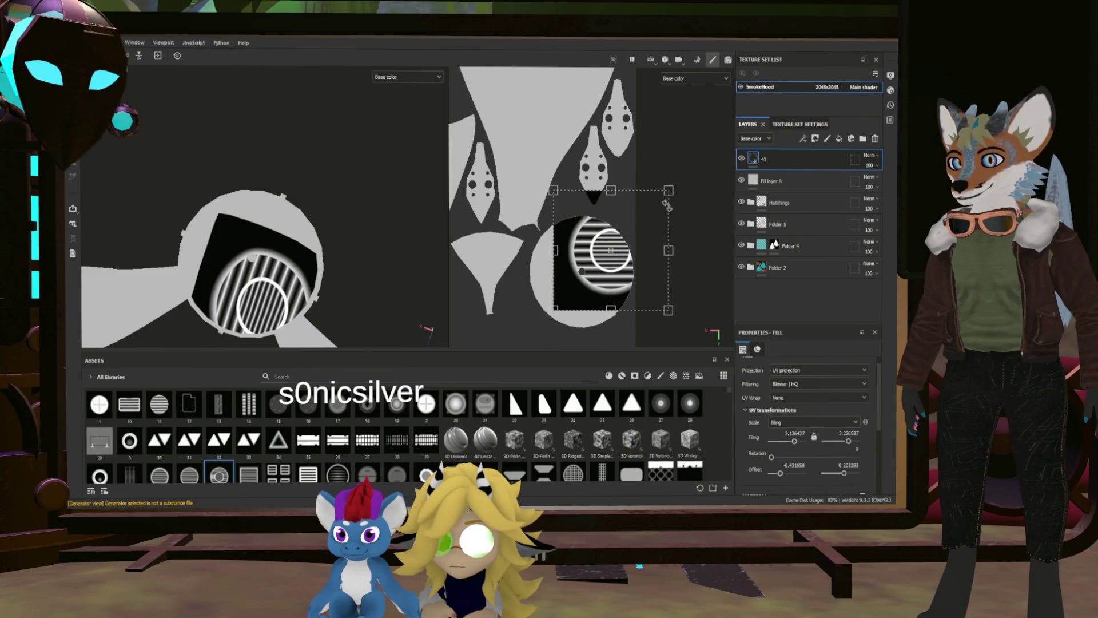
drag(555, 310, 504, 353)
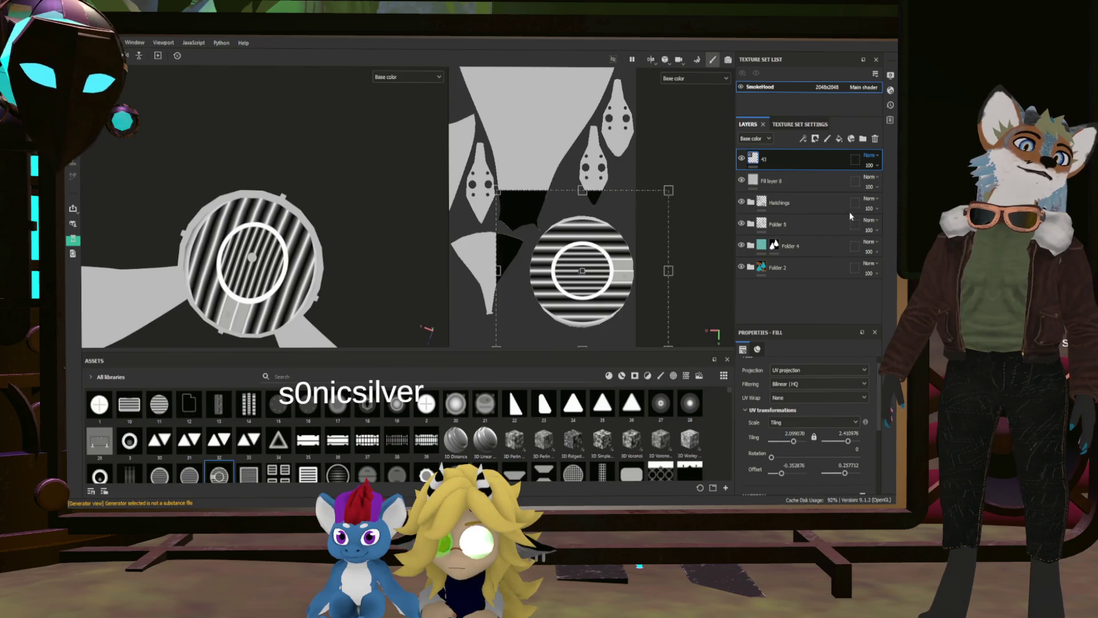
scroll(down, 3)
drag(382, 229, 446, 246)
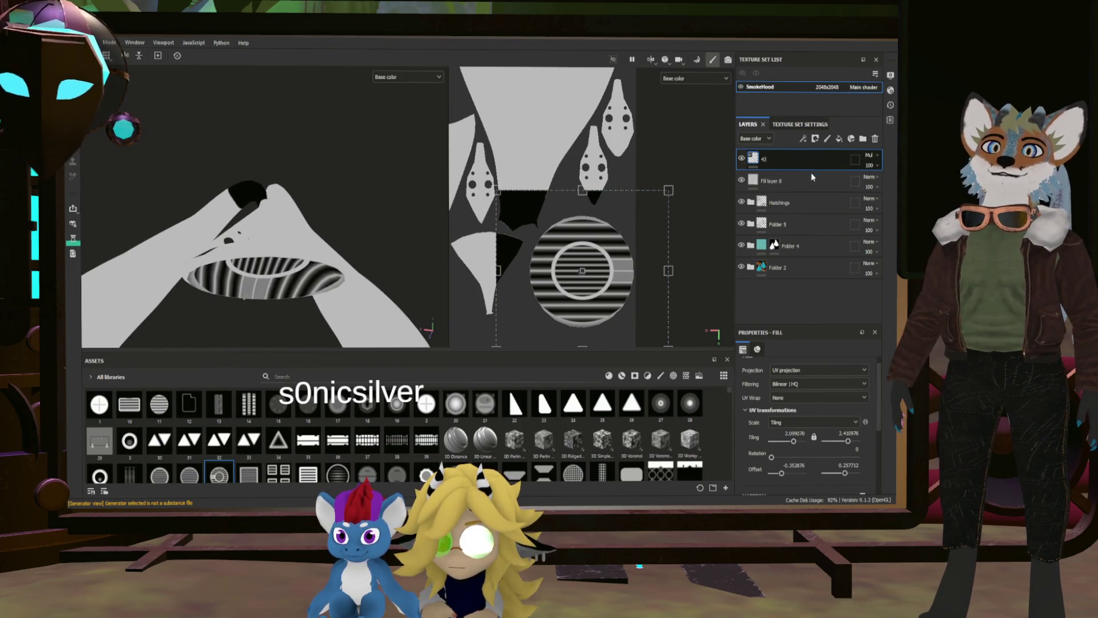
click(815, 138)
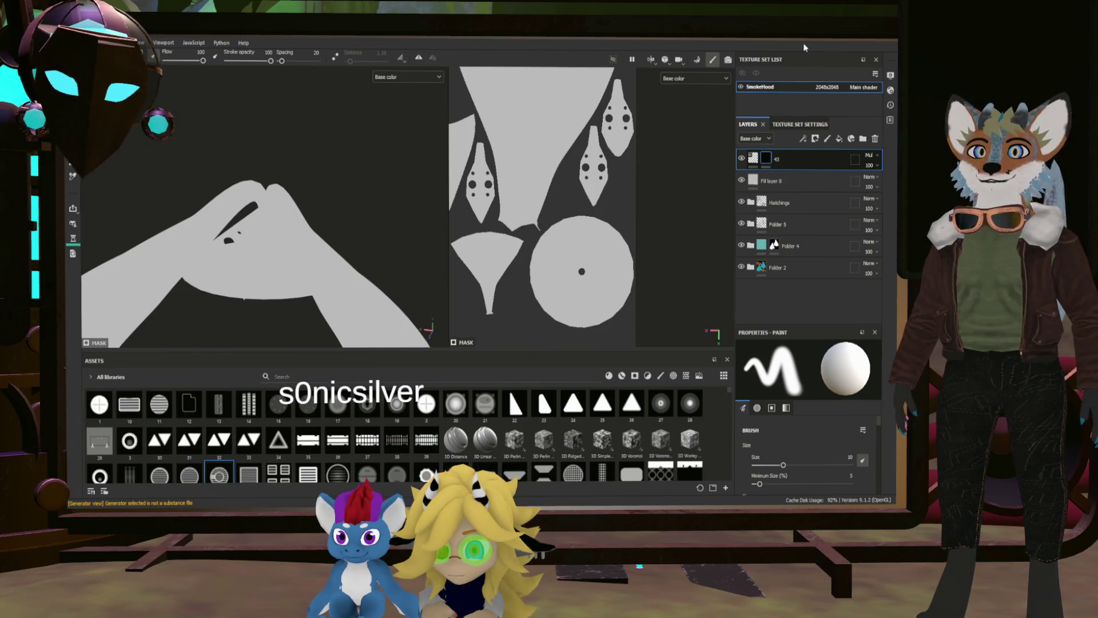
Delete the blank grey Fill layer 8, view the base from below, and select layer 43.
click(741, 201)
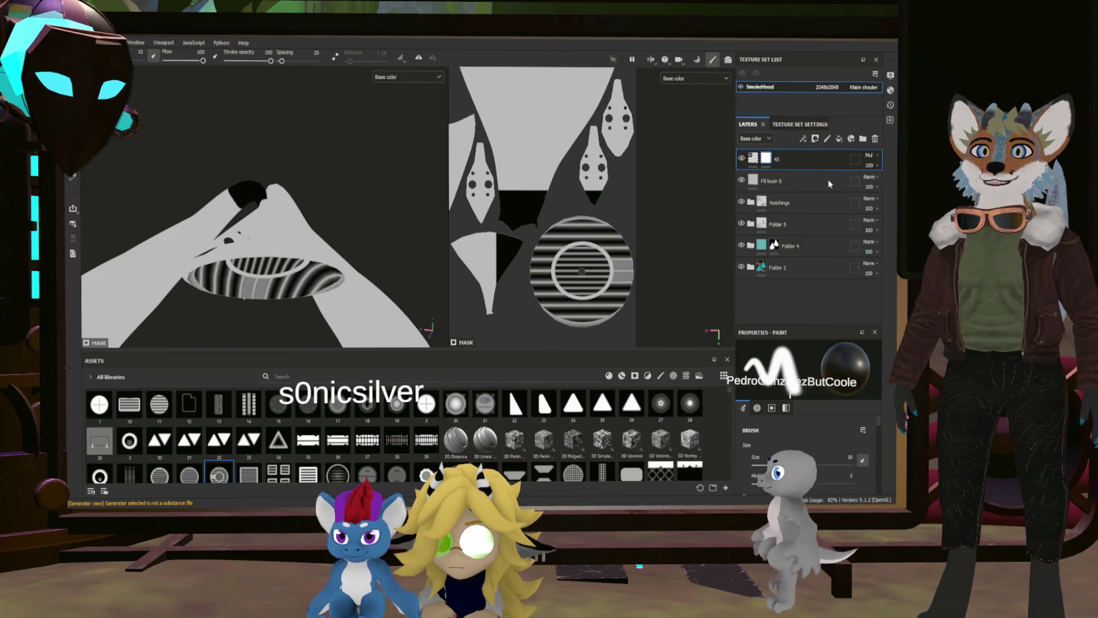
click(798, 182)
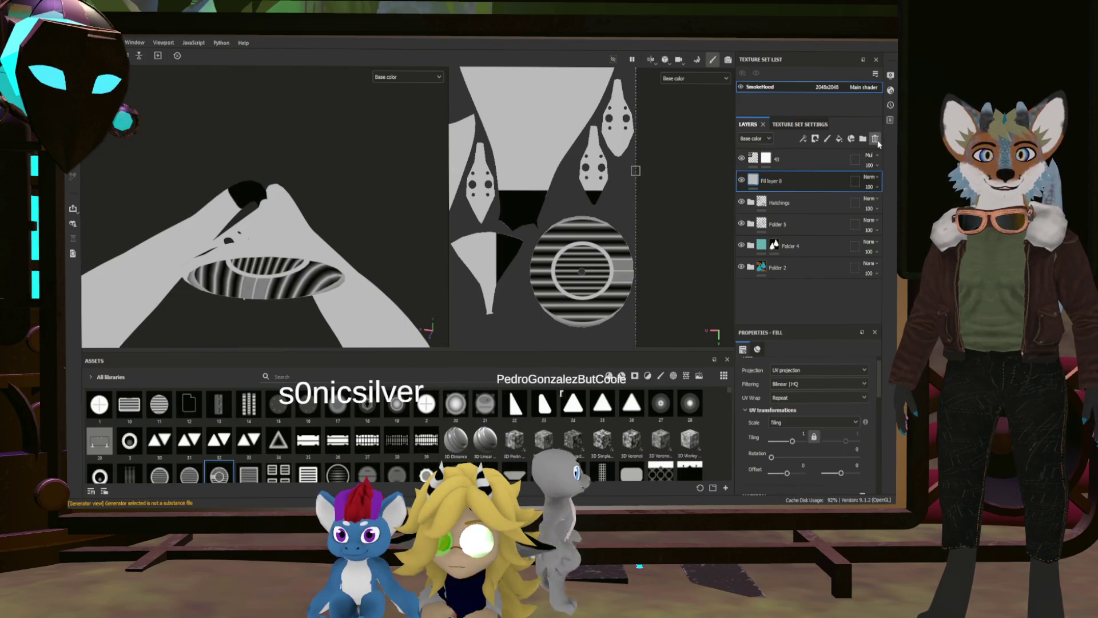
click(874, 138)
drag(259, 297, 330, 284)
click(801, 159)
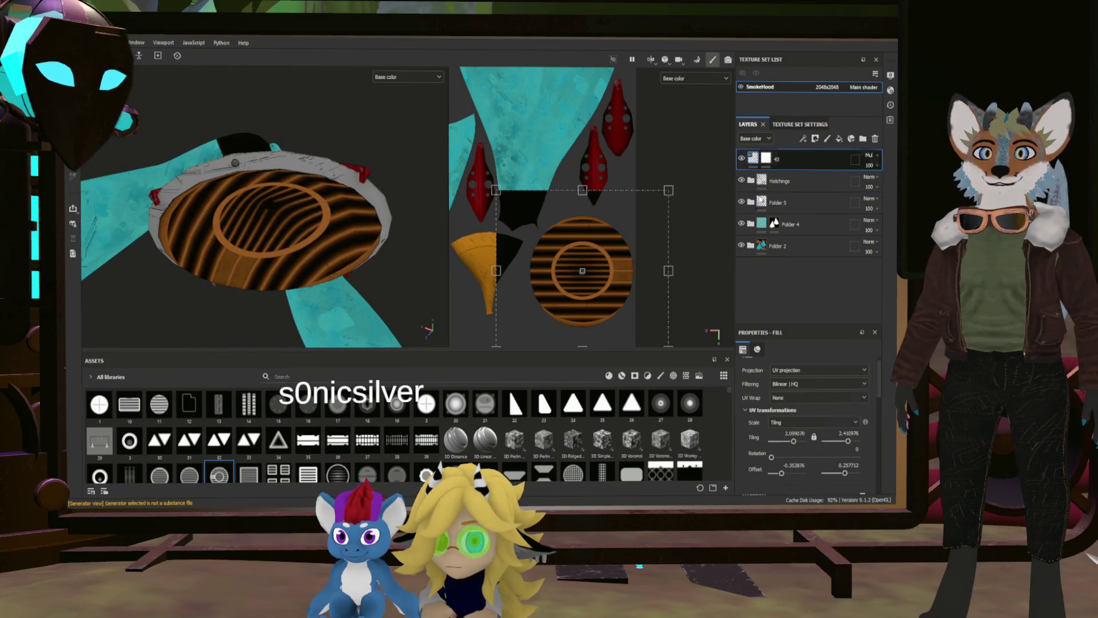
Apply striped pattern 47 to layer 43's Base color.
scroll(down, 3)
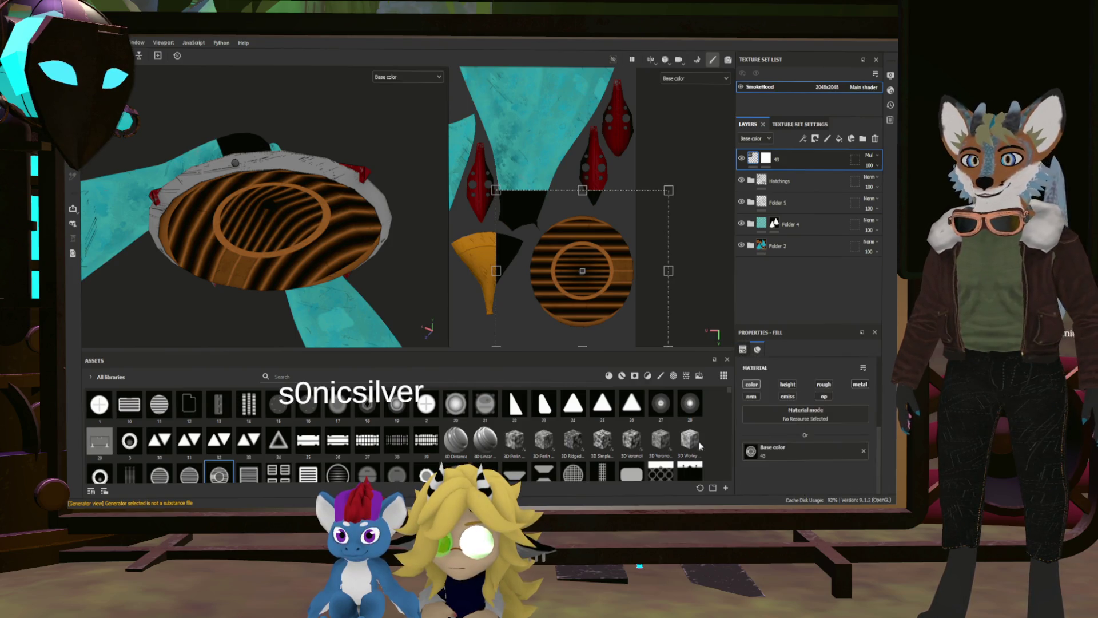
scroll(down, 3)
scroll(up, 3)
drag(573, 473, 760, 451)
scroll(down, 3)
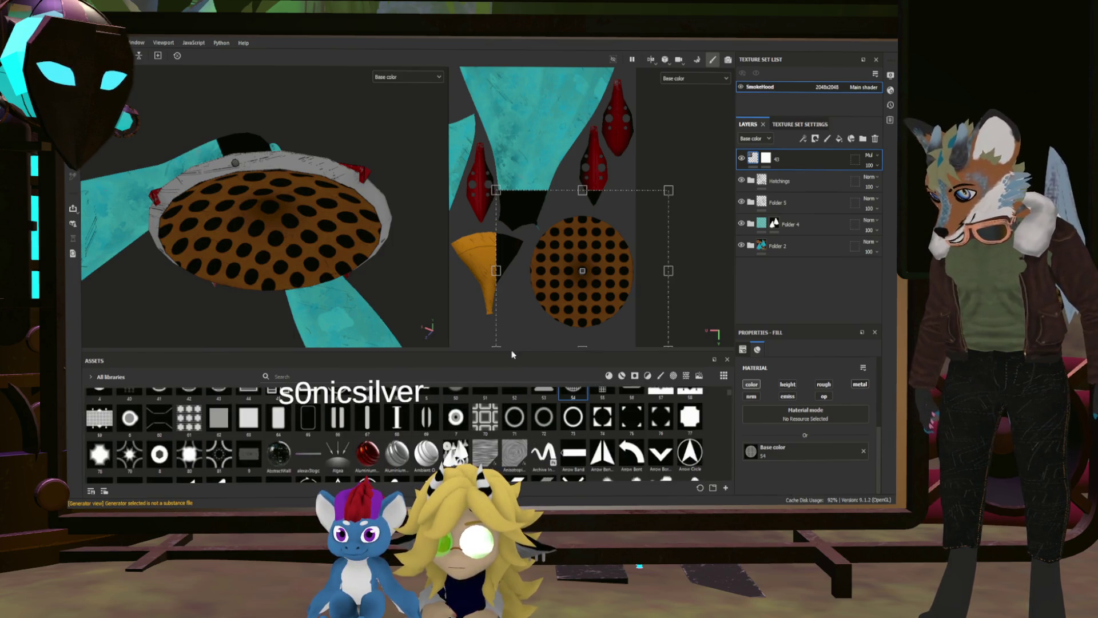
drag(512, 350, 512, 291)
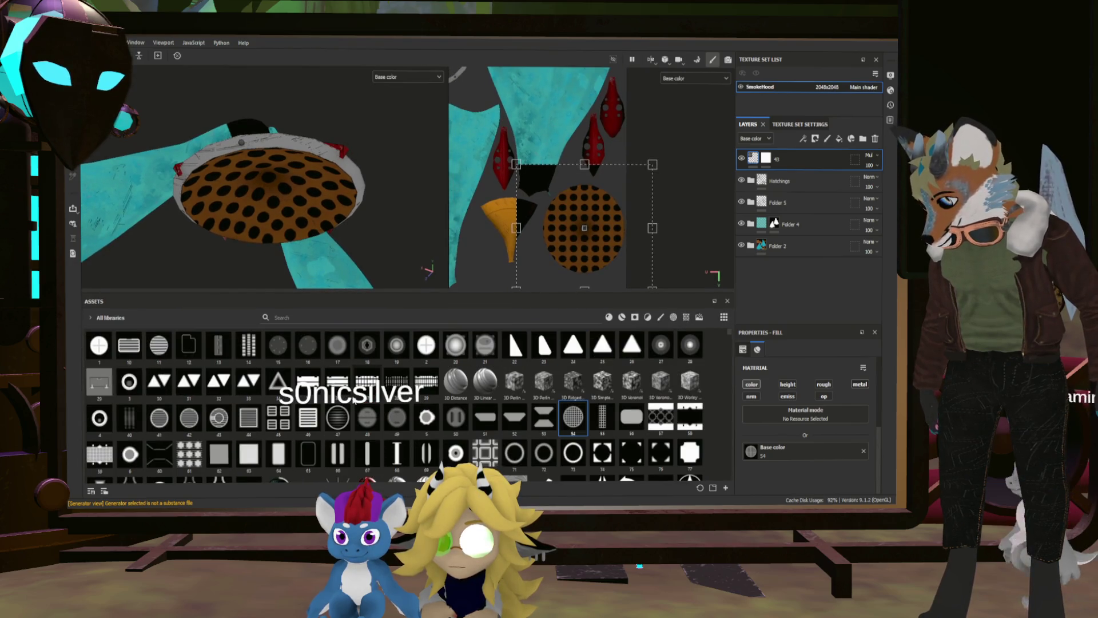
drag(342, 416, 772, 452)
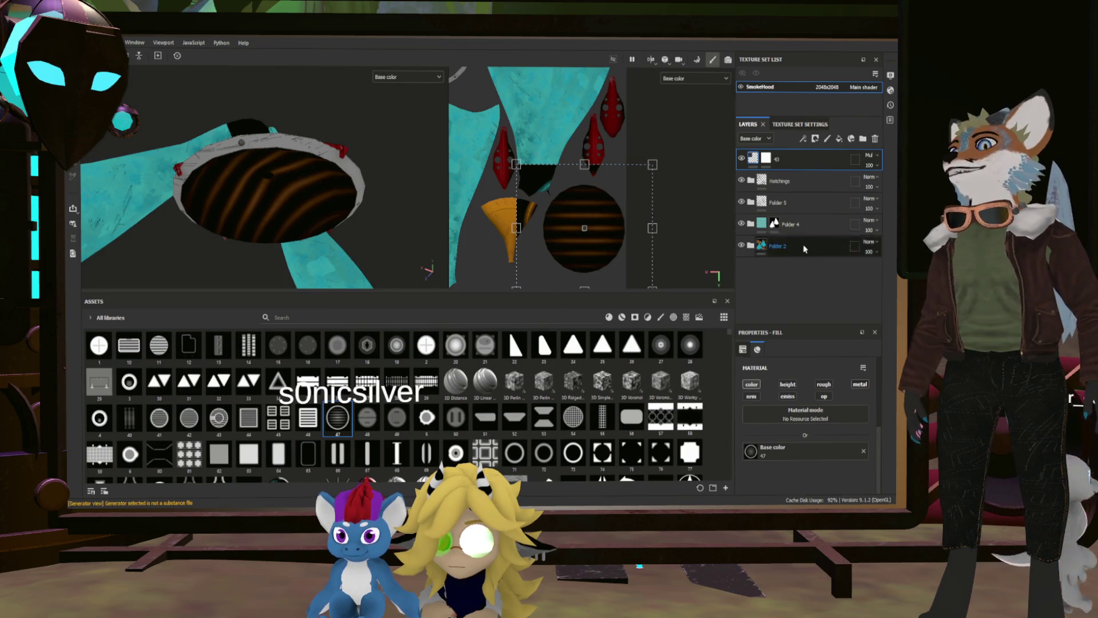
Shrink the pattern inside the disc at tiling 3.1, then select layer 43's mask.
drag(653, 163, 544, 186)
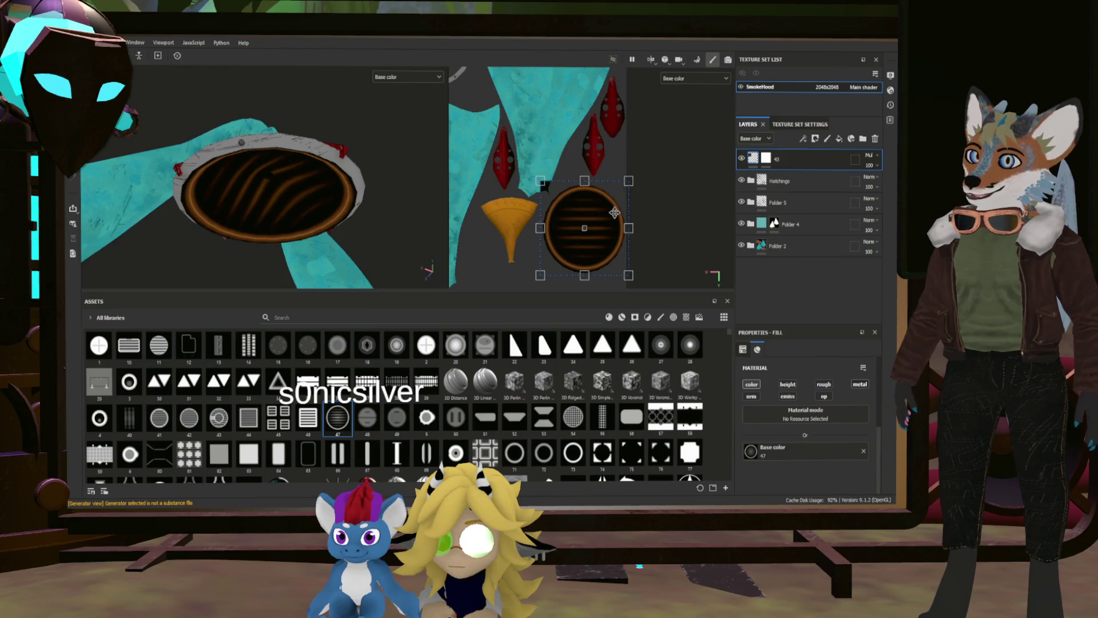
scroll(up, 3)
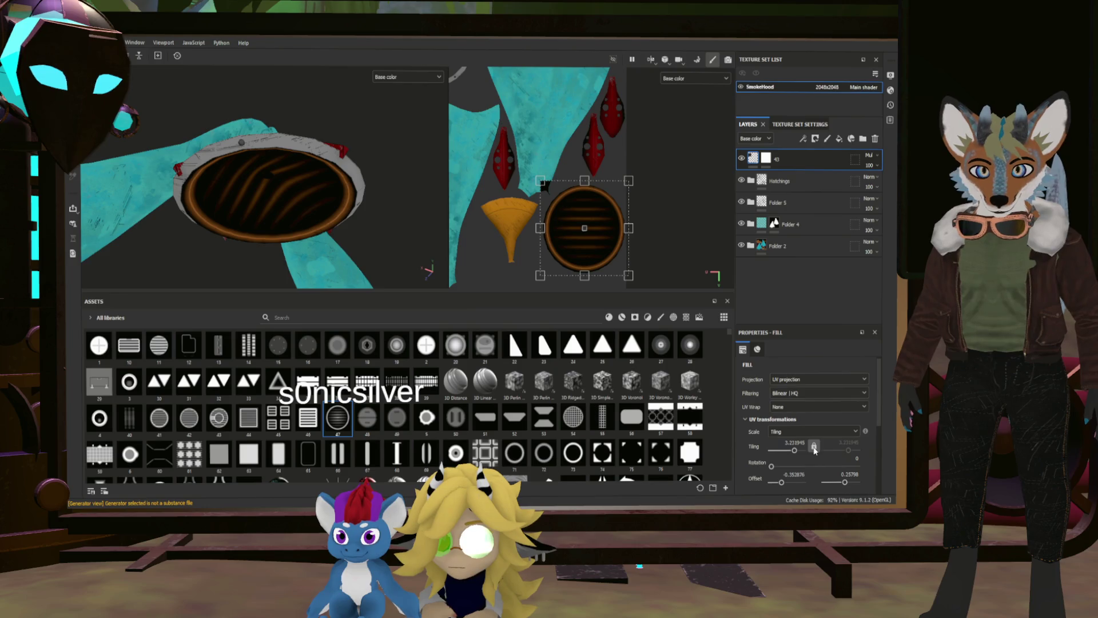
drag(793, 455, 794, 455)
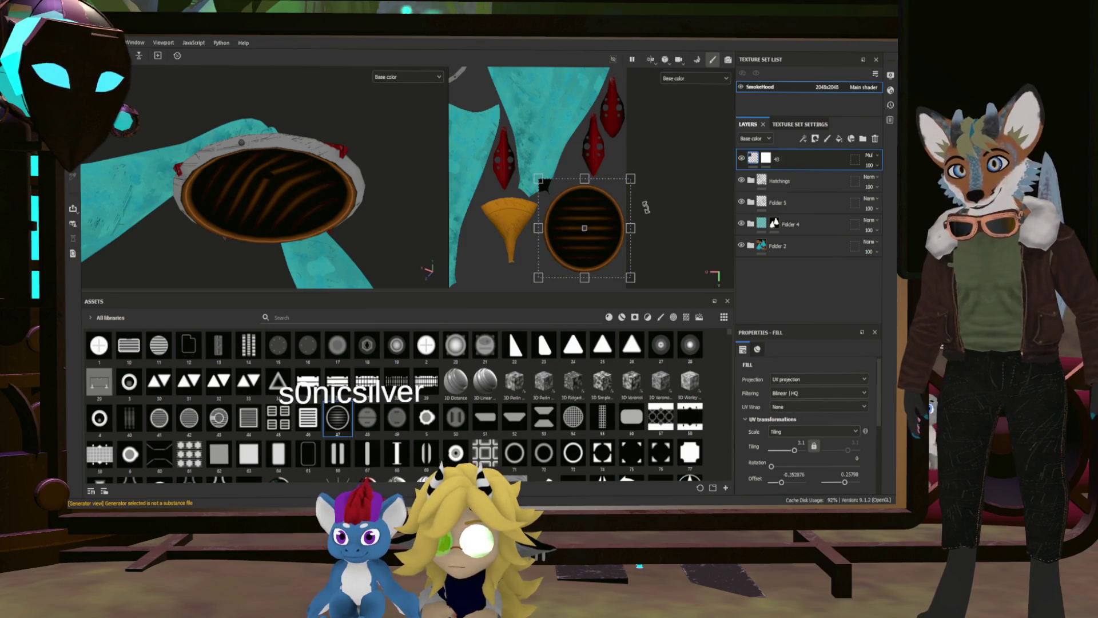
scroll(up, 3)
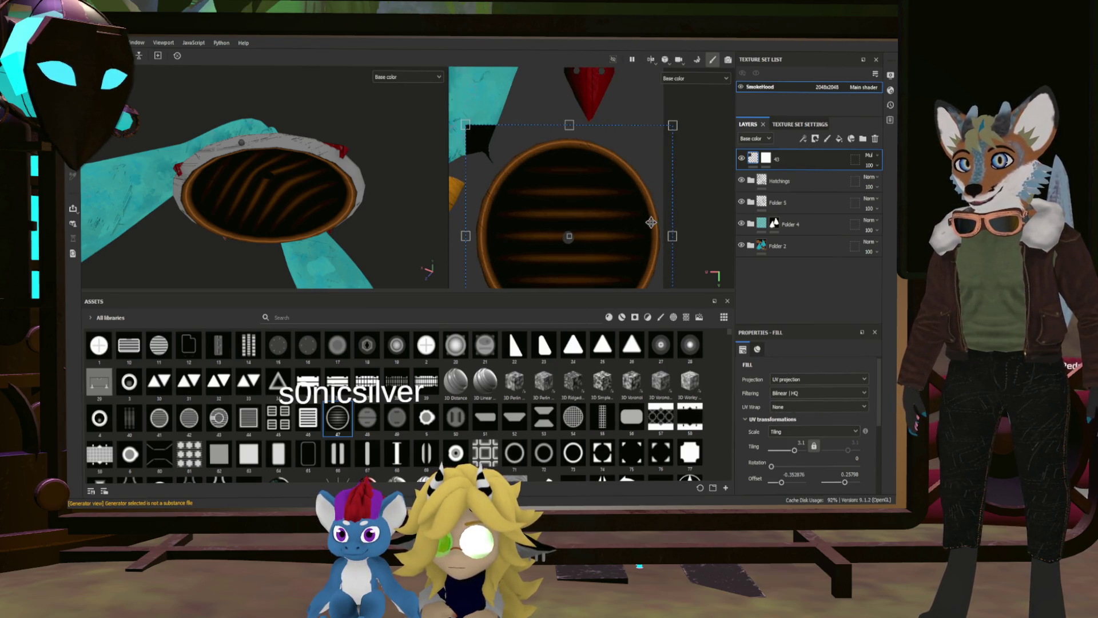
scroll(down, 3)
click(767, 160)
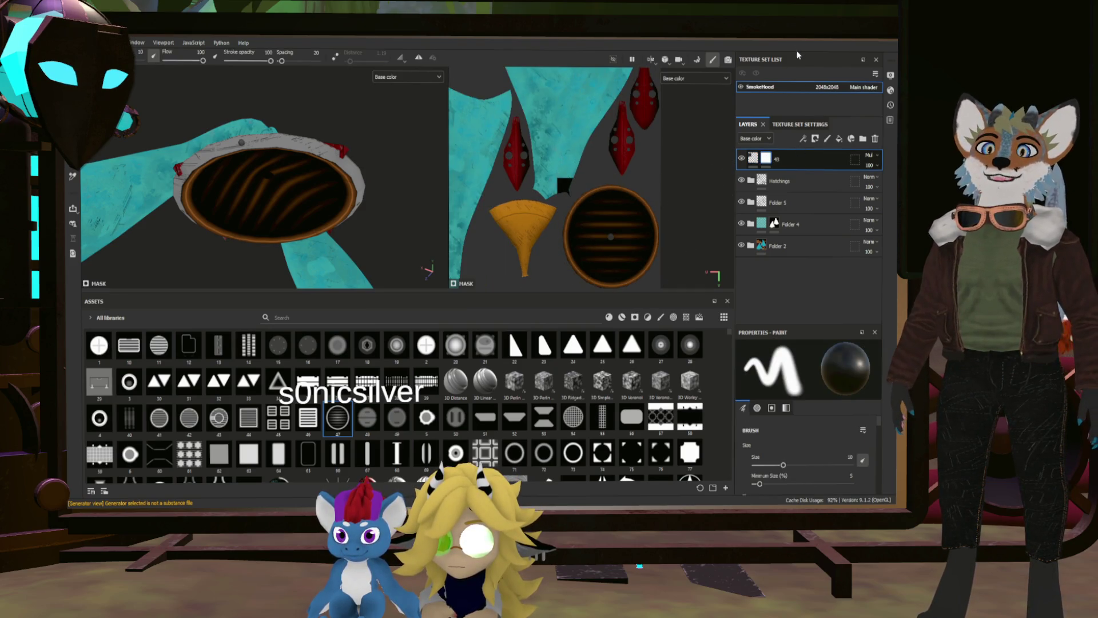
key(4)
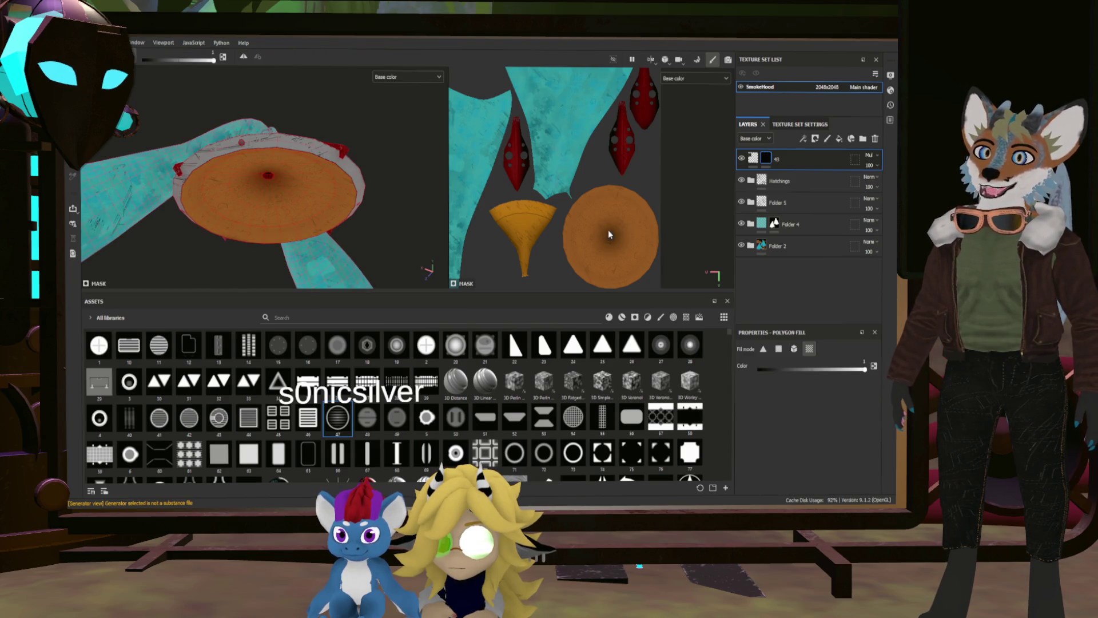
drag(638, 239, 624, 207)
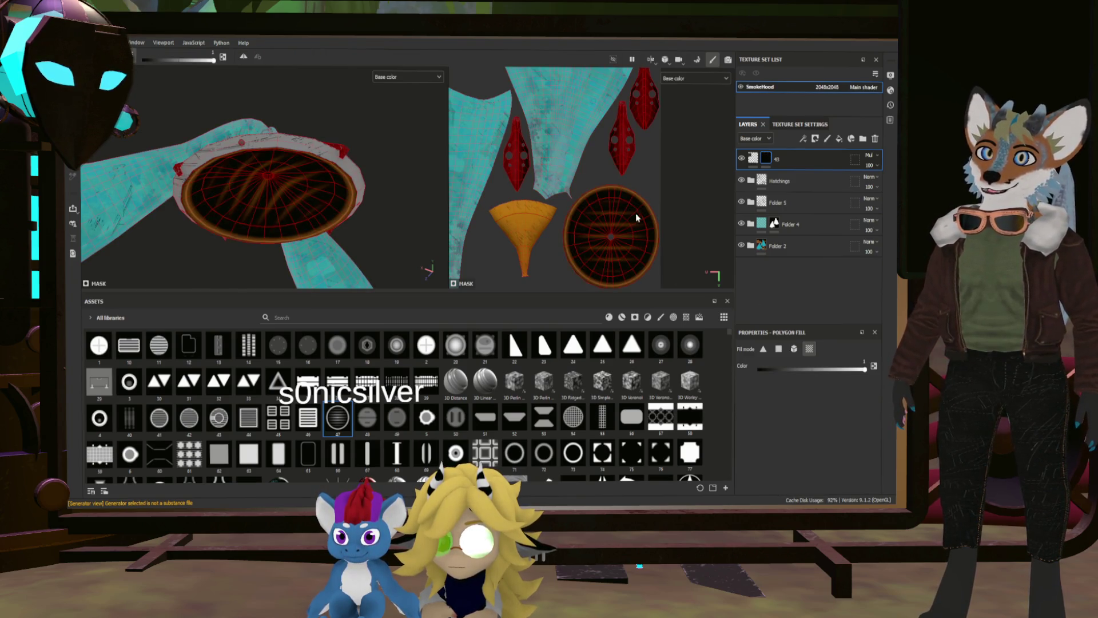
key(1)
drag(359, 210, 143, 199)
drag(278, 207, 357, 229)
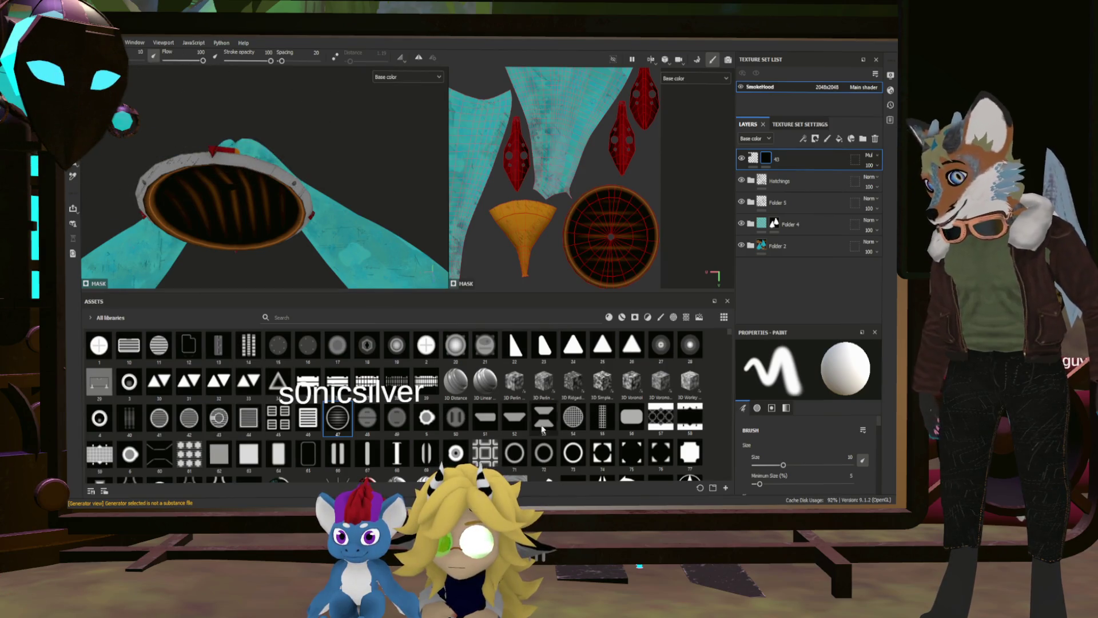
scroll(down, 3)
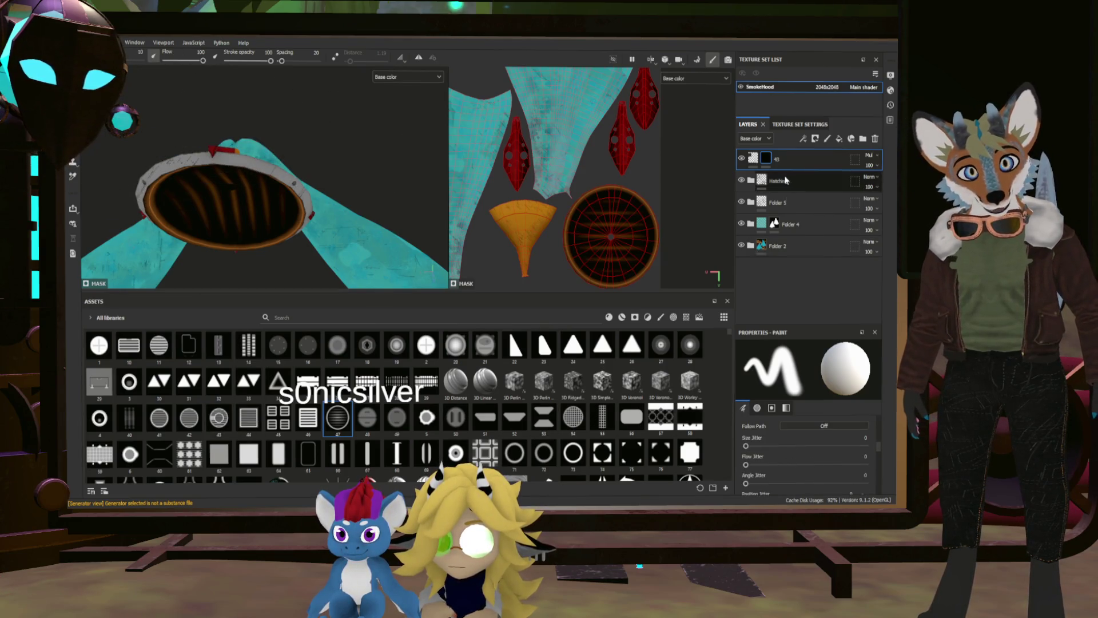
click(754, 160)
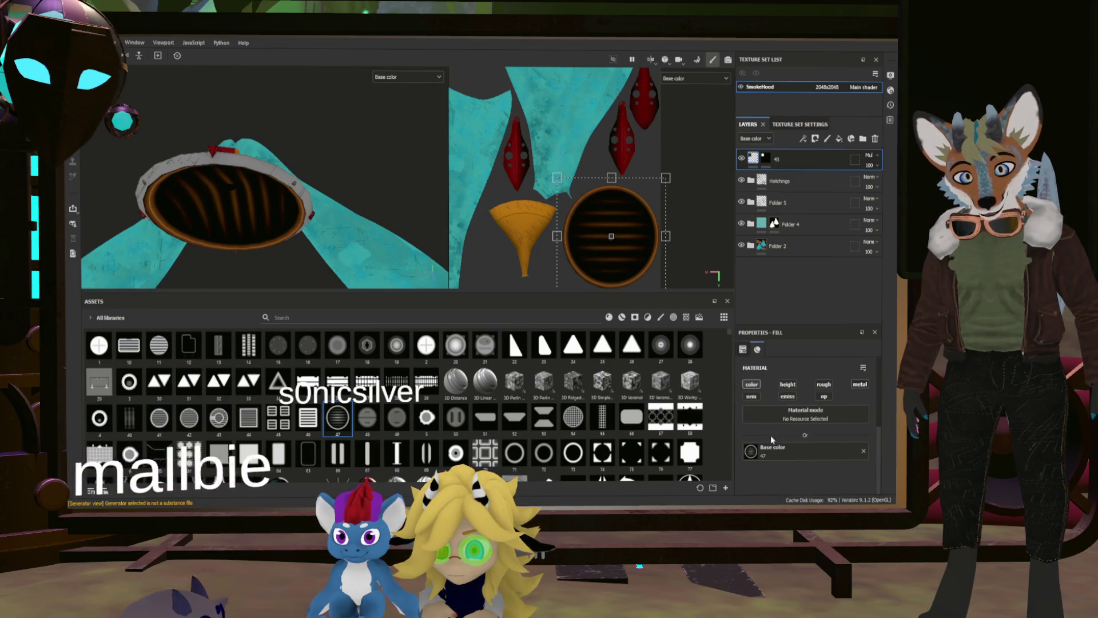
click(218, 417)
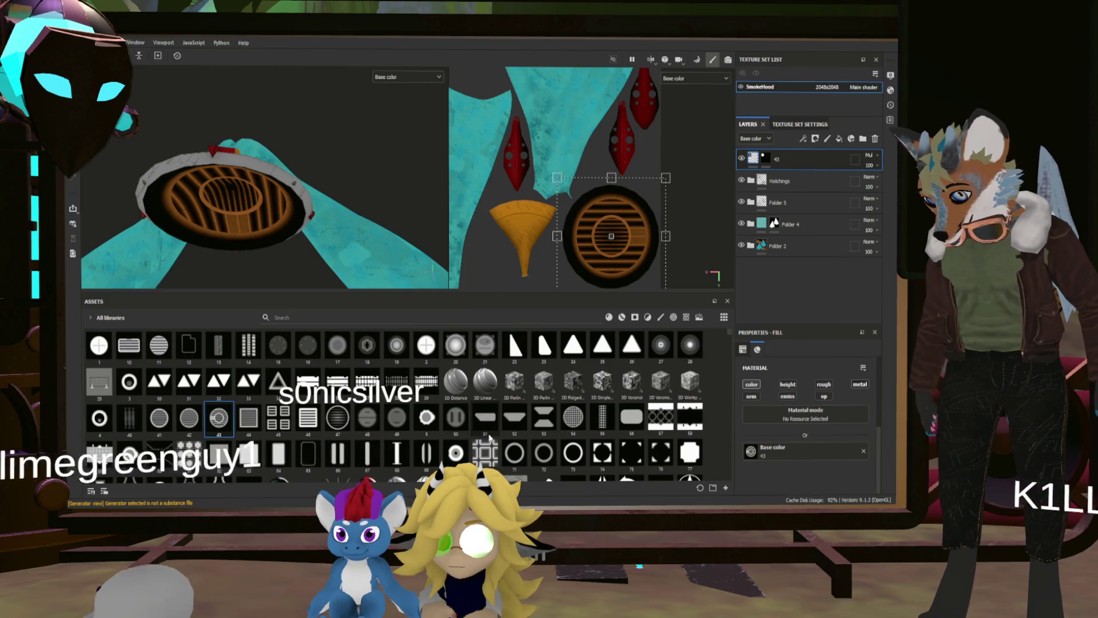
drag(584, 410, 778, 452)
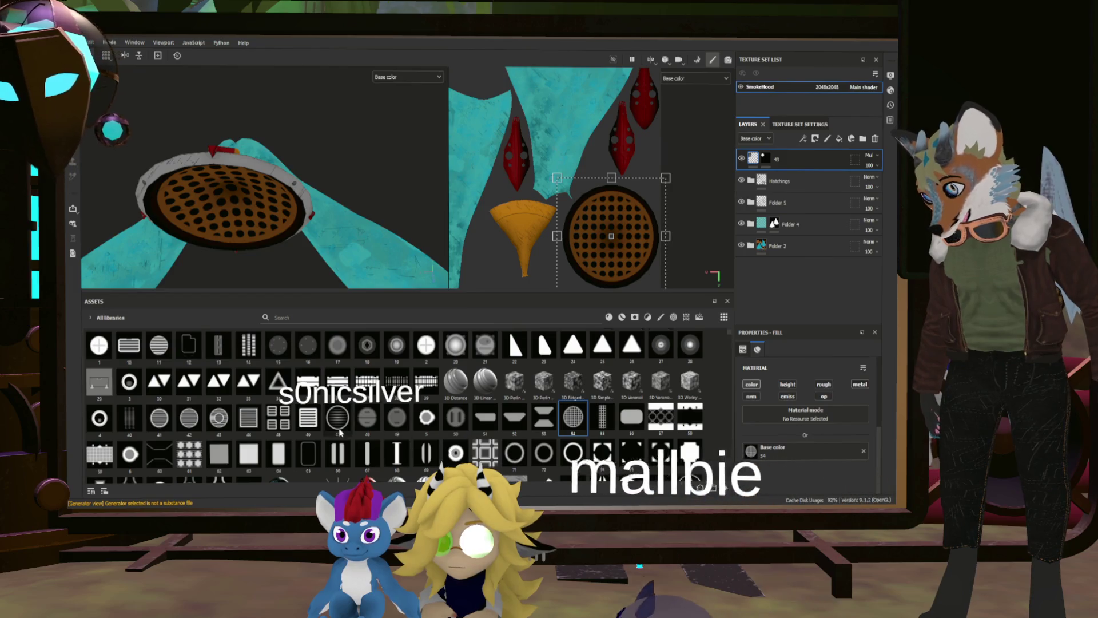
scroll(down, 3)
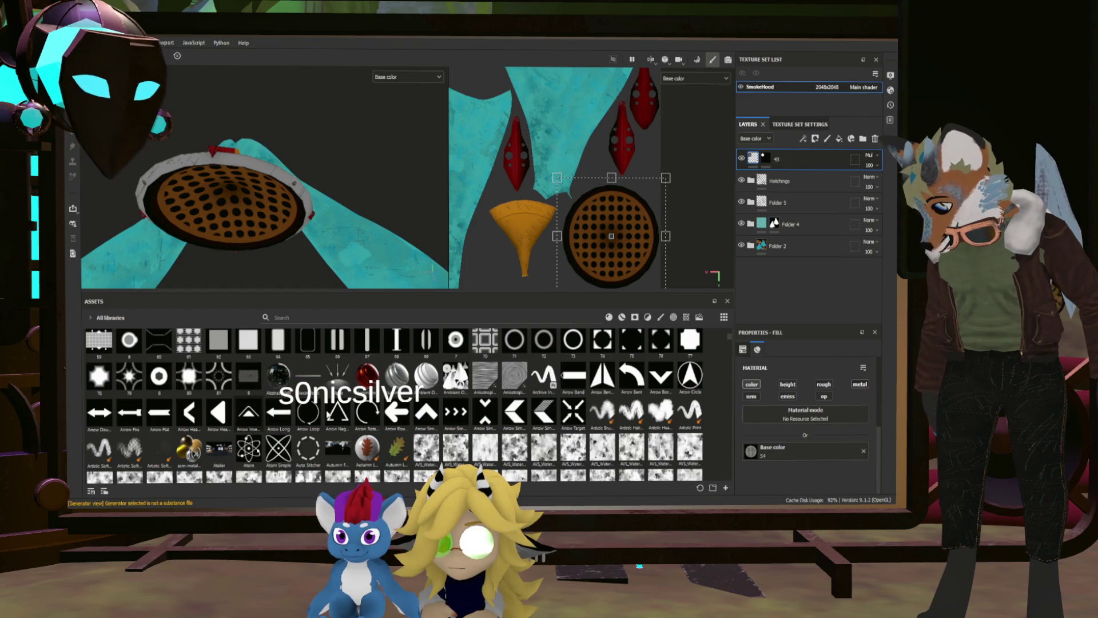
scroll(up, 3)
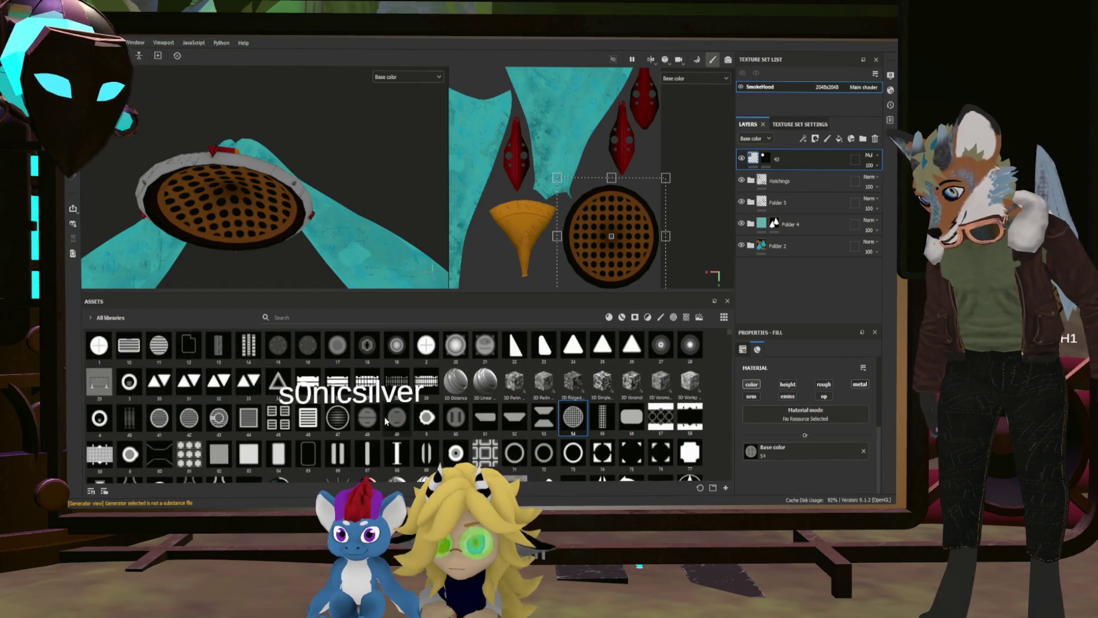
drag(325, 421, 746, 462)
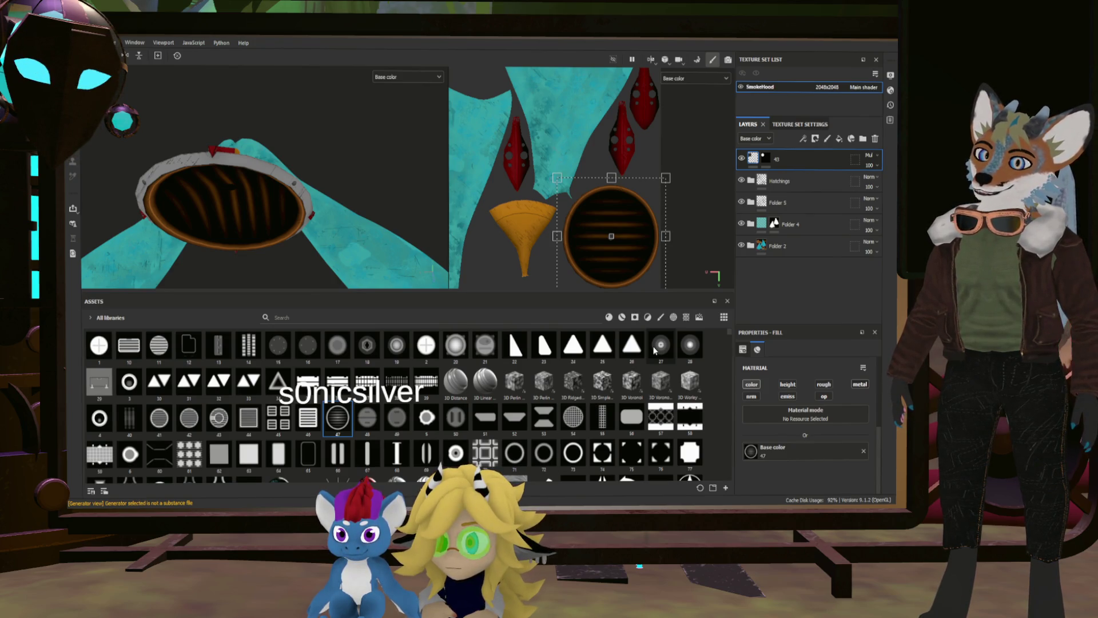
Try pattern 27 on the base, revert to striped pattern 47, and add a fill layer above layer 43.
drag(655, 350, 786, 464)
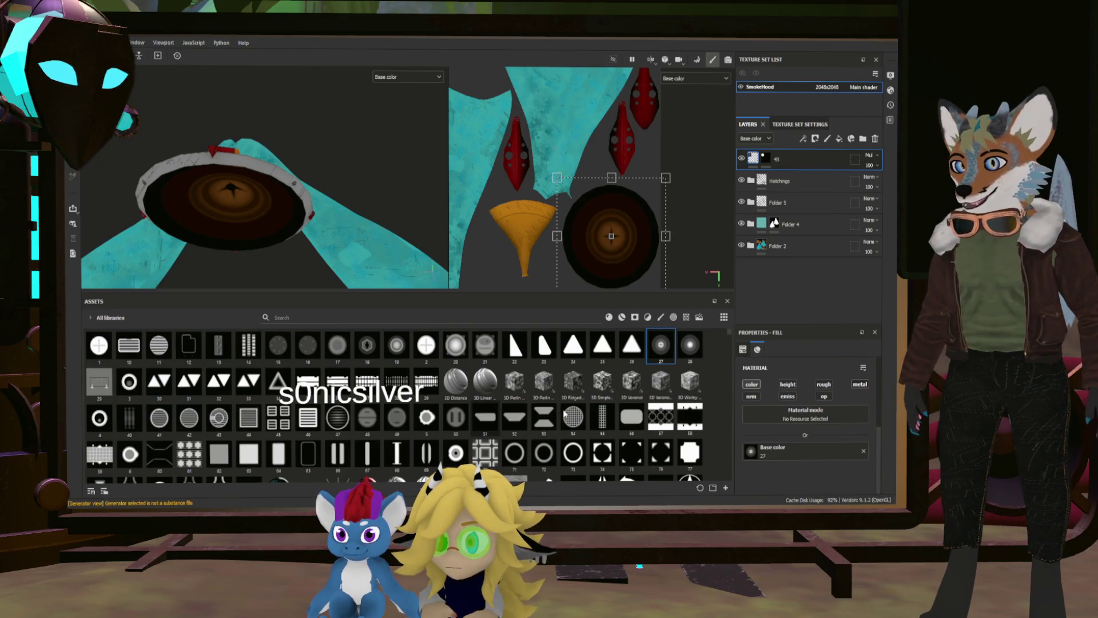
drag(344, 422, 794, 468)
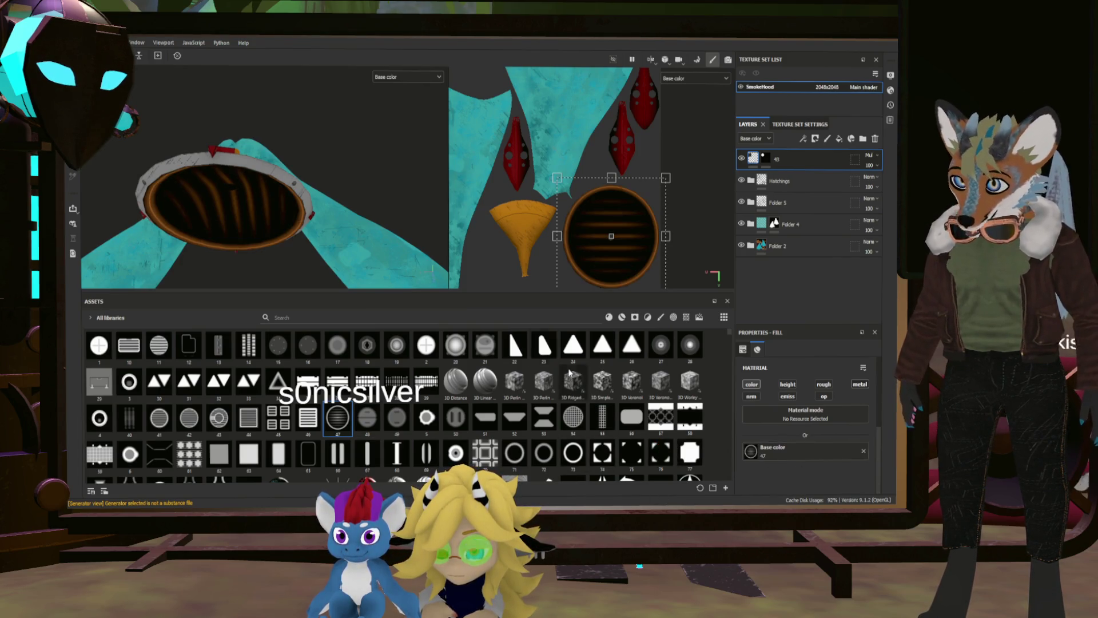
drag(355, 130, 347, 200)
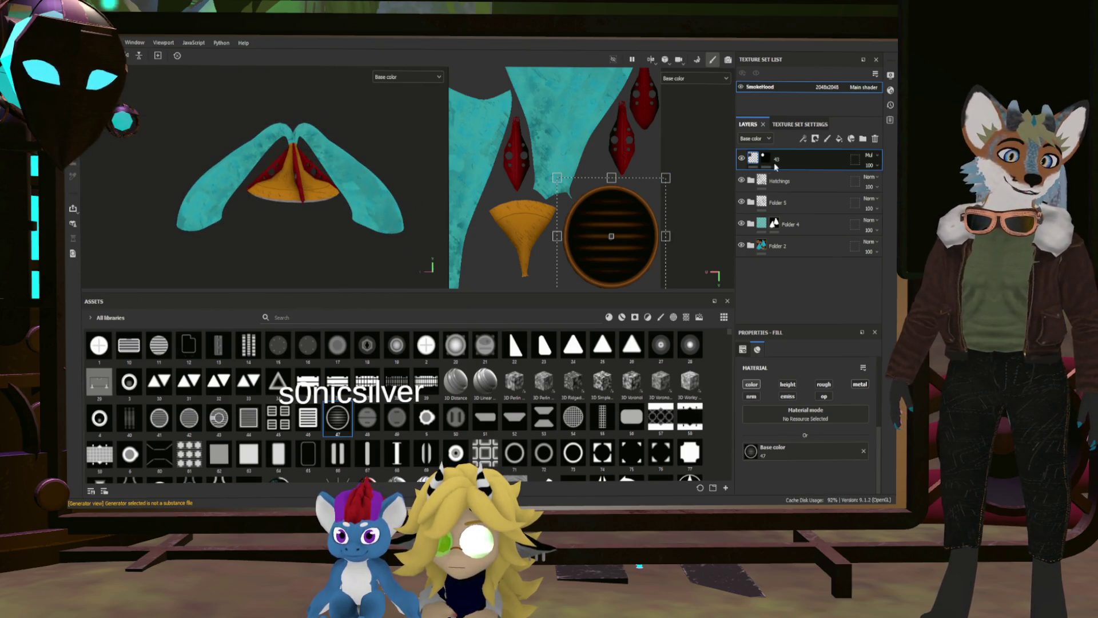
click(839, 139)
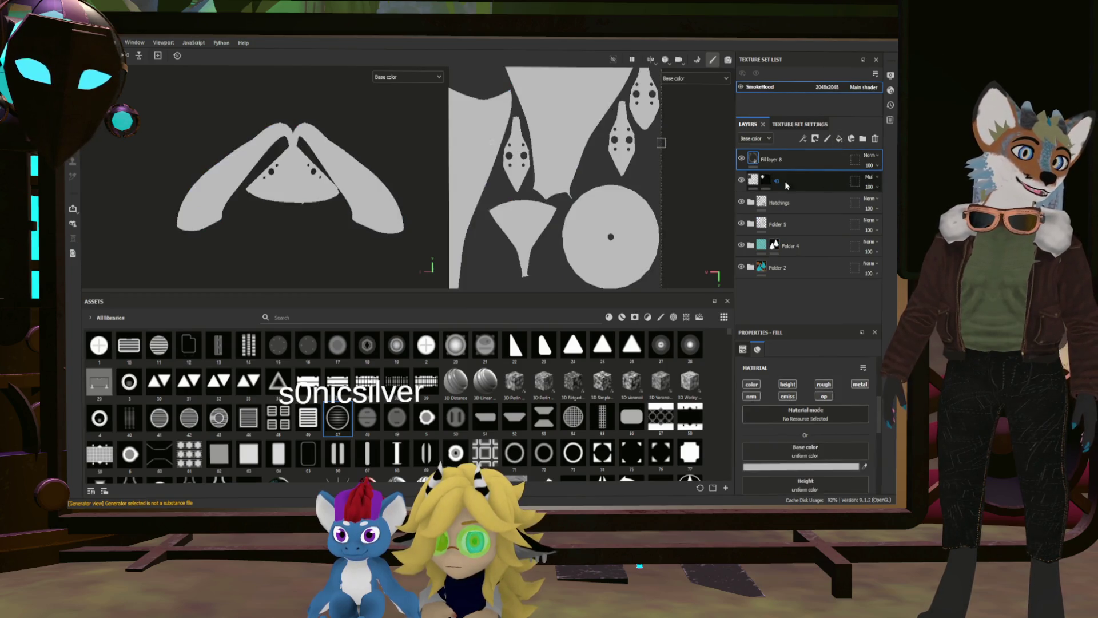
Turn off the new fill layer's height channel, undo a test stroke, and set brush size to 2.03.
click(786, 385)
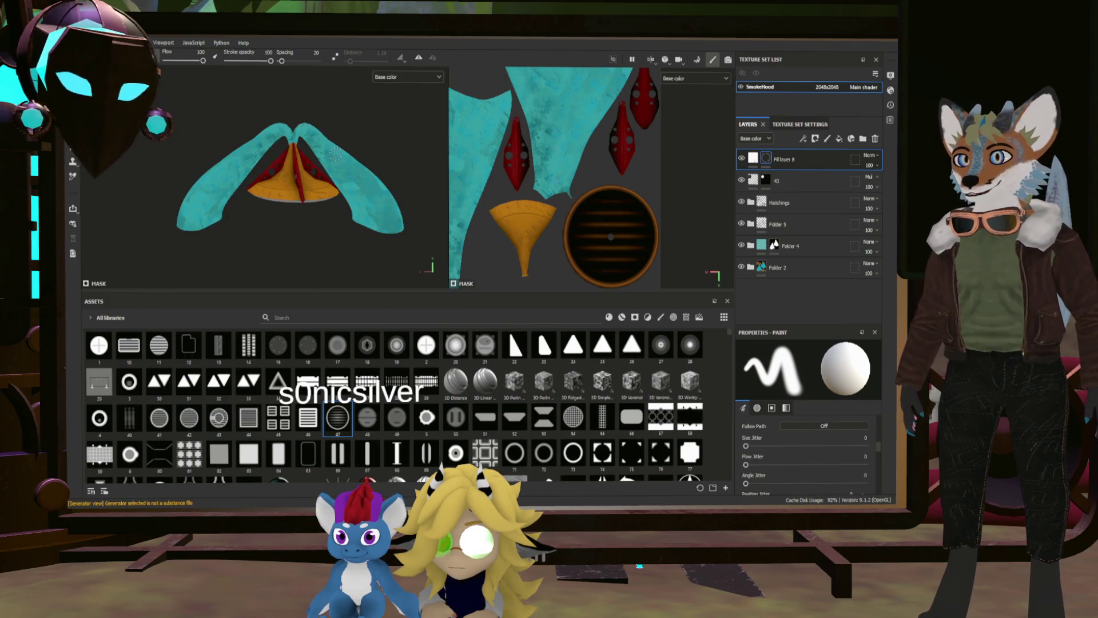
scroll(up, 3)
drag(320, 231, 369, 235)
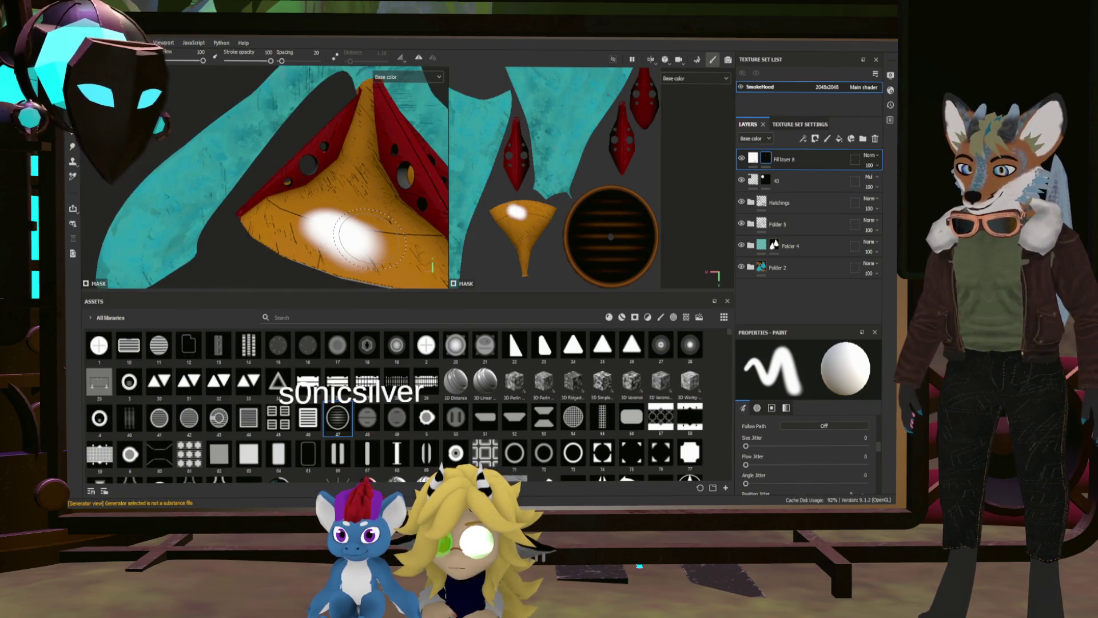
key(ctrl+z)
drag(347, 235, 326, 215)
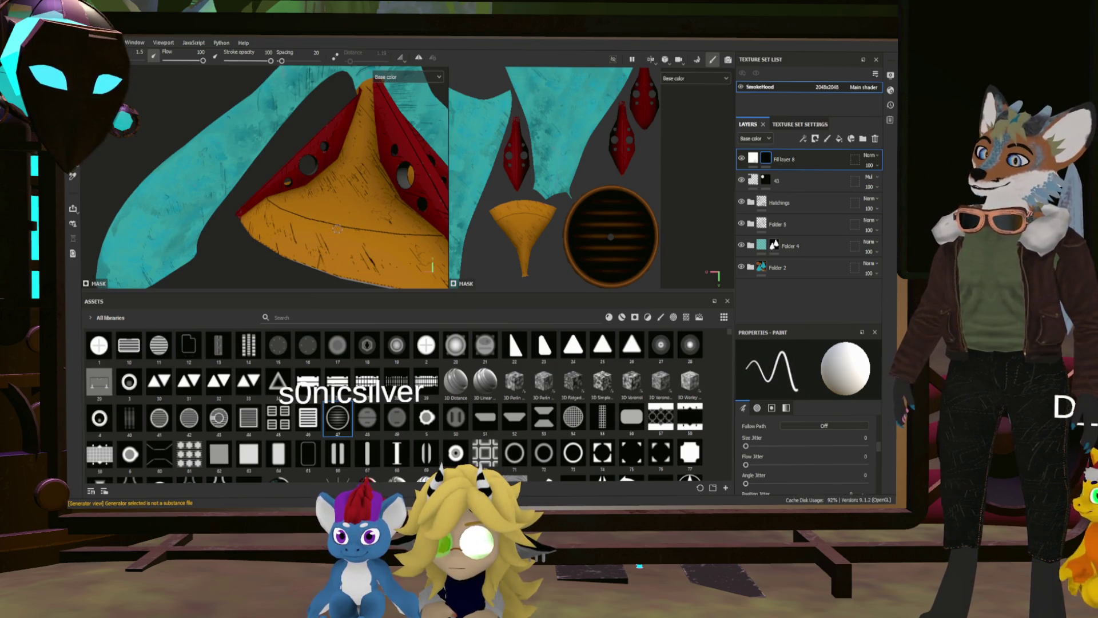
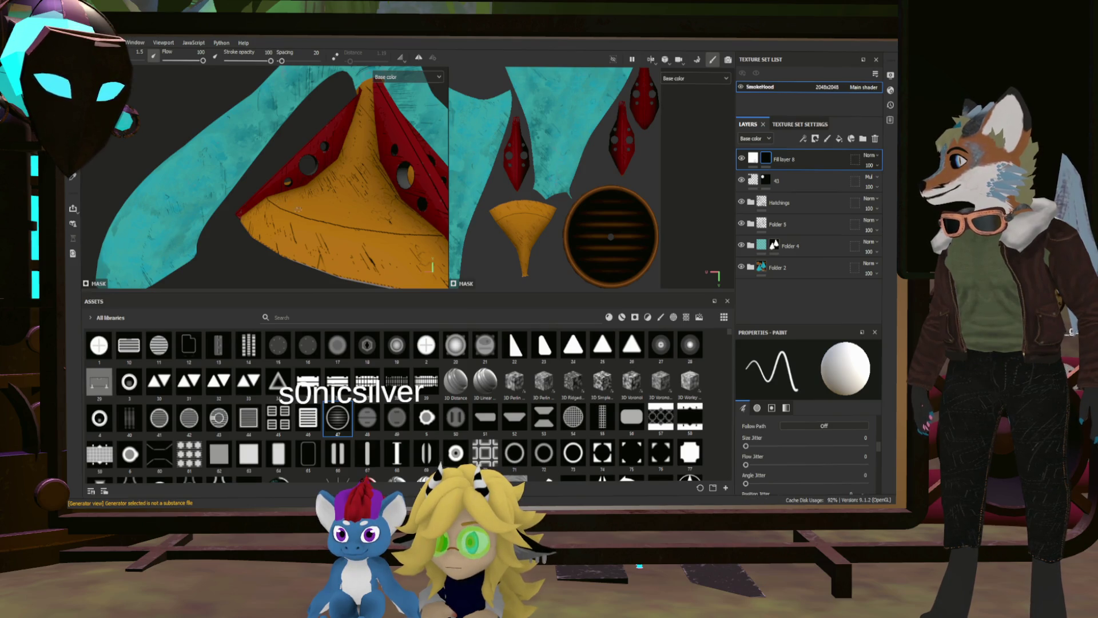
Zoom in on the orange cone and try a first white highlight stroke, then undo it.
drag(361, 210, 345, 226)
drag(345, 226, 372, 238)
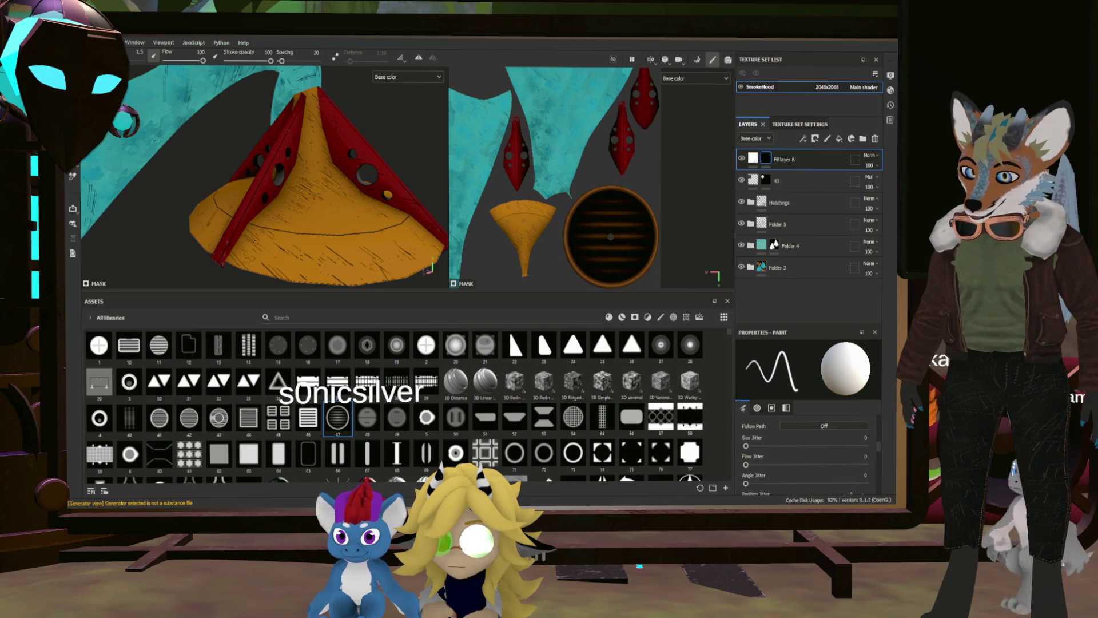
scroll(up, 3)
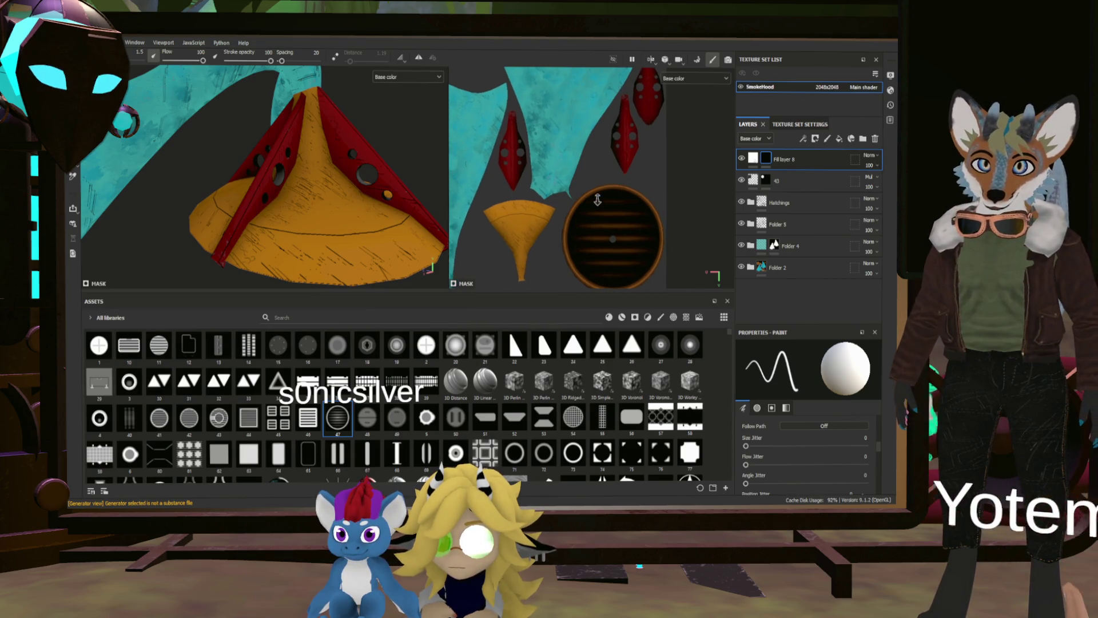
scroll(down, 3)
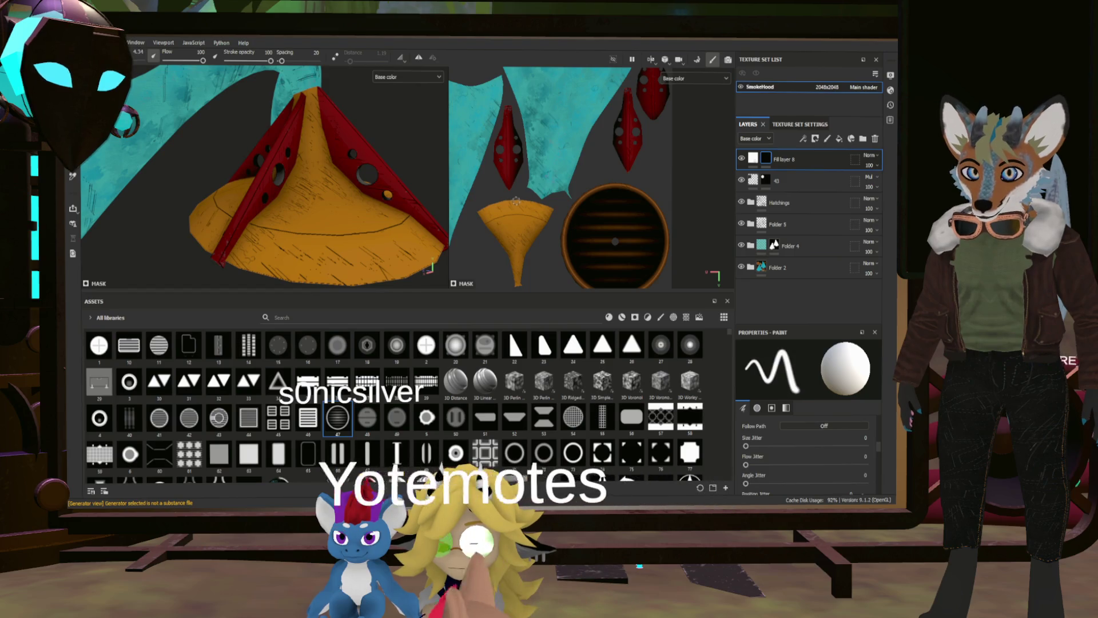
scroll(up, 3)
scroll(down, 3)
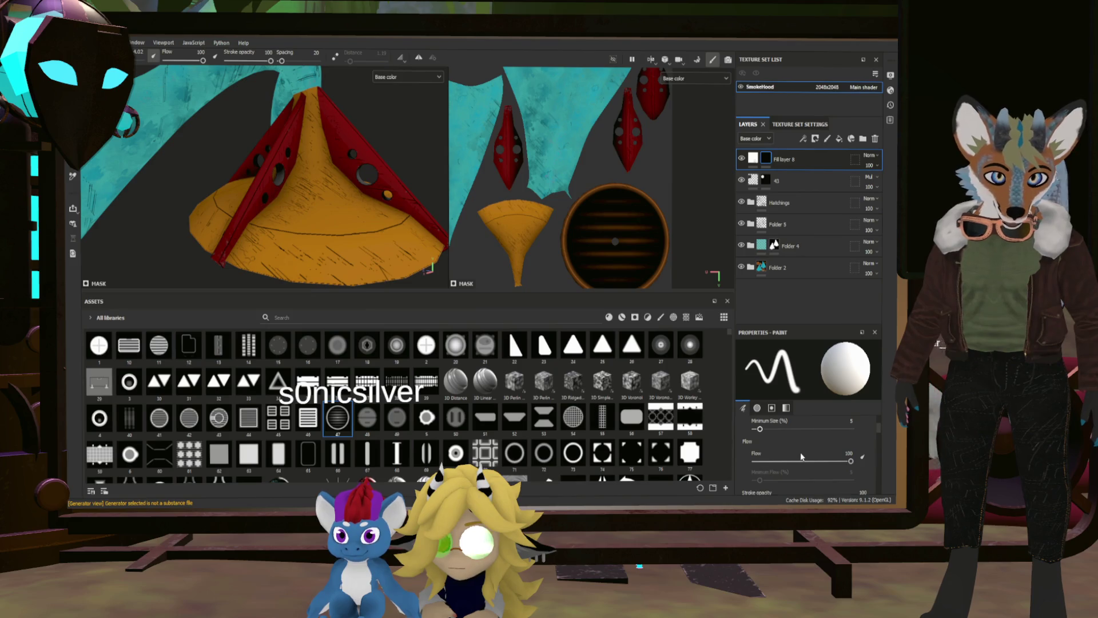
scroll(up, 3)
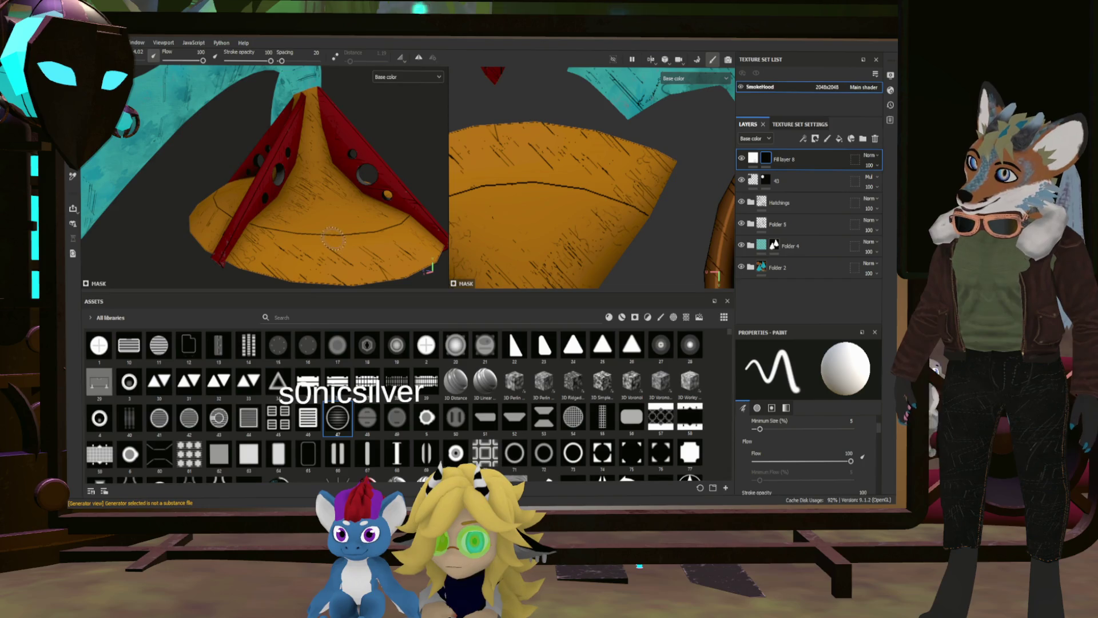
drag(333, 239, 359, 234)
key(ctrl+z)
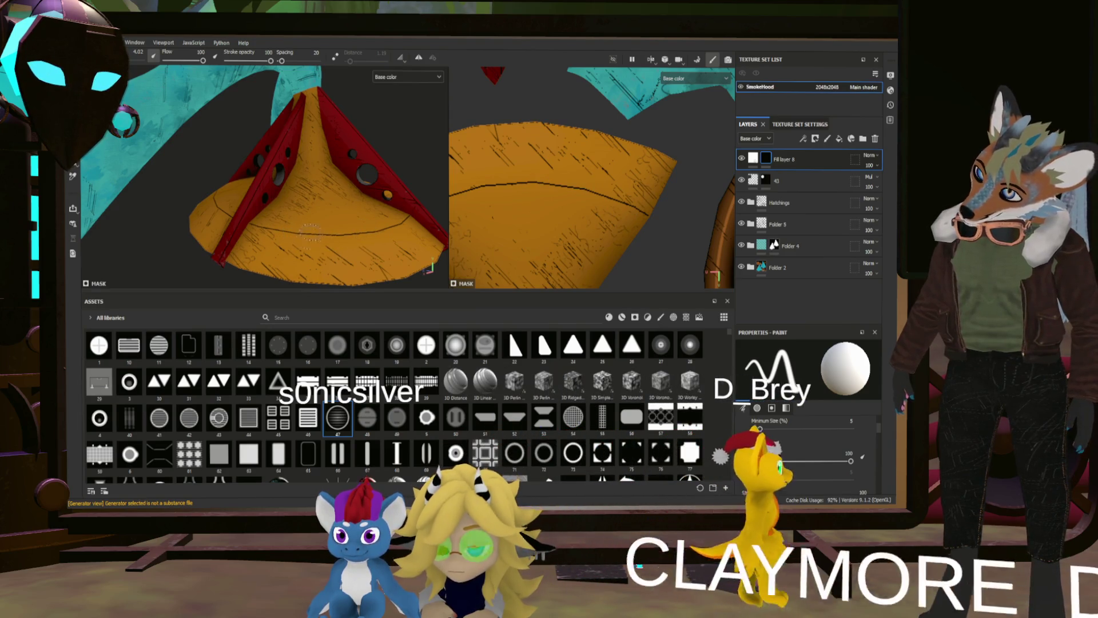
Retry several short white highlight strokes on the cone, undoing each attempt.
drag(310, 233, 374, 245)
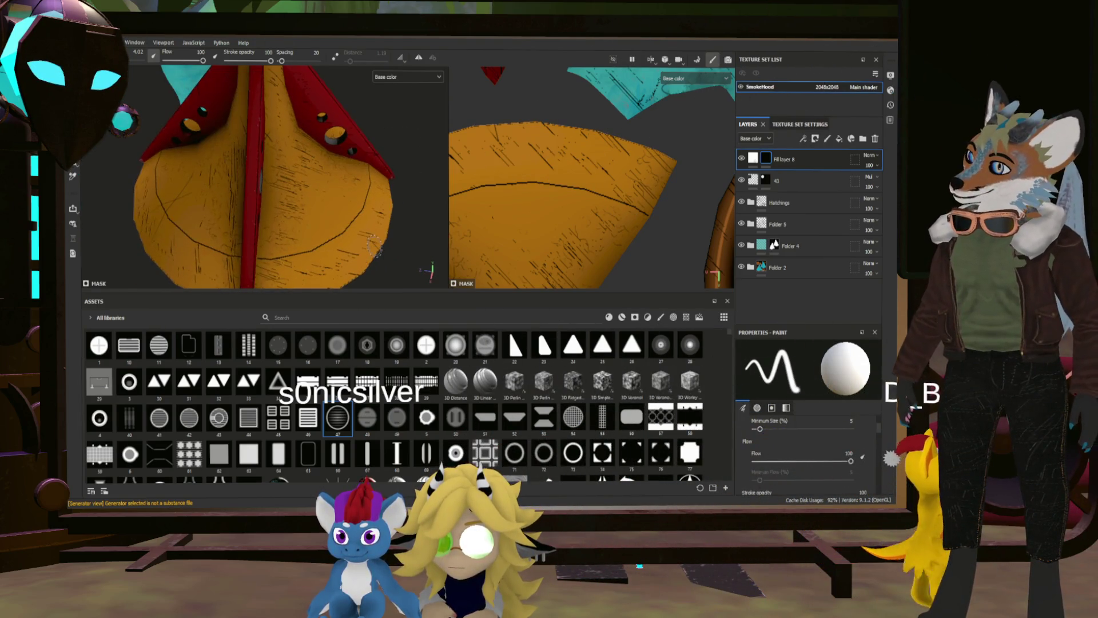
drag(307, 258, 312, 257)
key(ctrl+z)
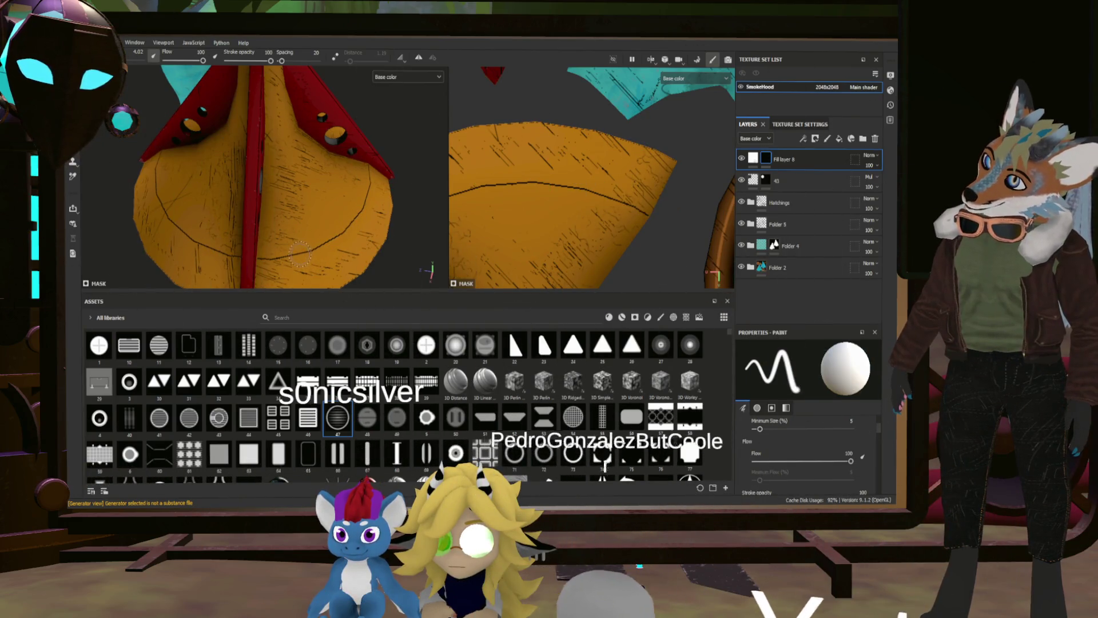
key(ctrl+z)
drag(351, 232, 342, 237)
key(ctrl+z)
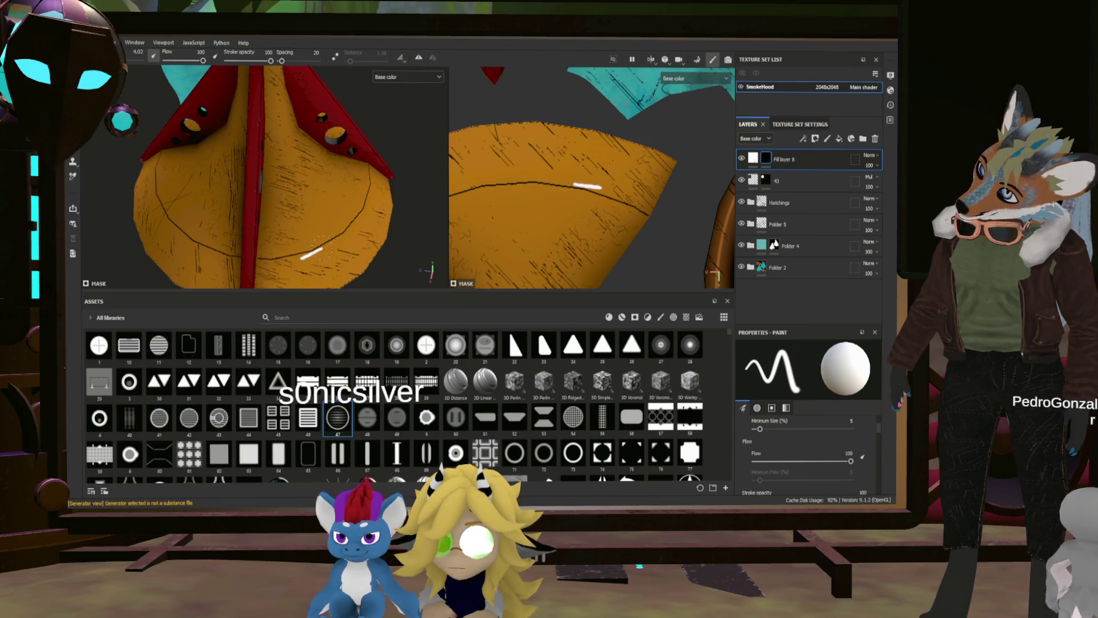
key(ctrl+z)
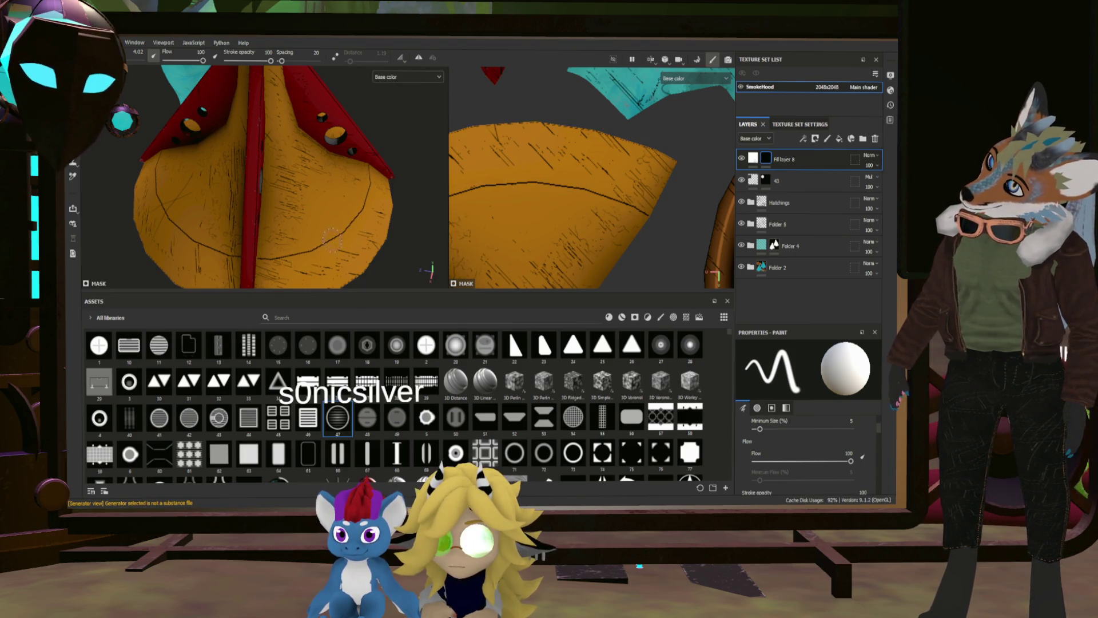
drag(309, 256, 333, 239)
key(ctrl+z)
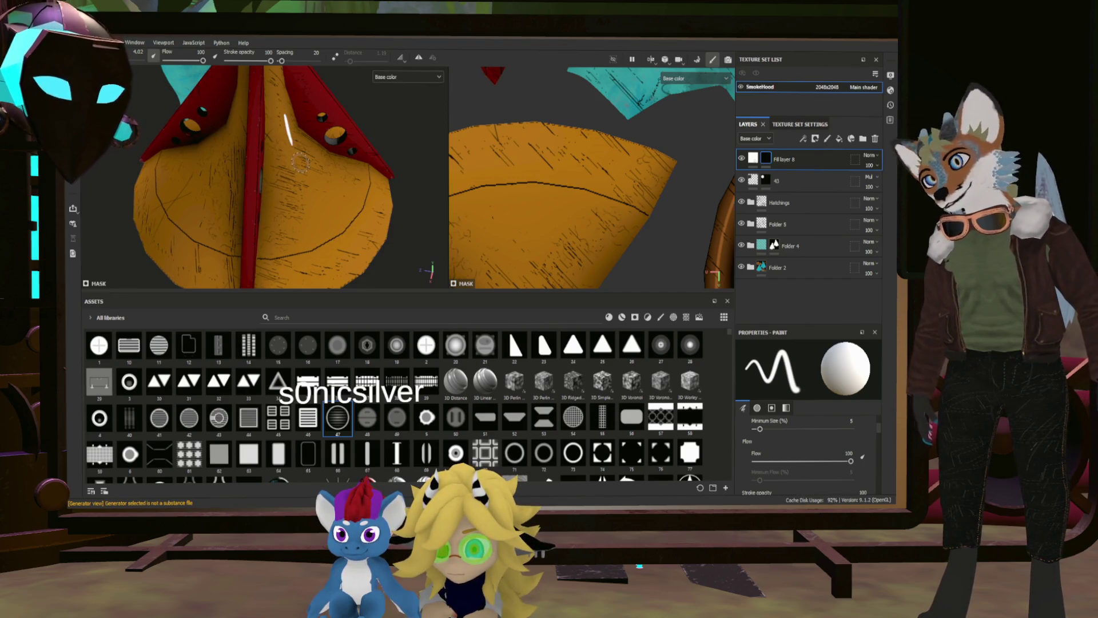
Reframe the hood and paint a long diagonal white highlight across the cone's middle.
scroll(down, 3)
drag(299, 163, 294, 147)
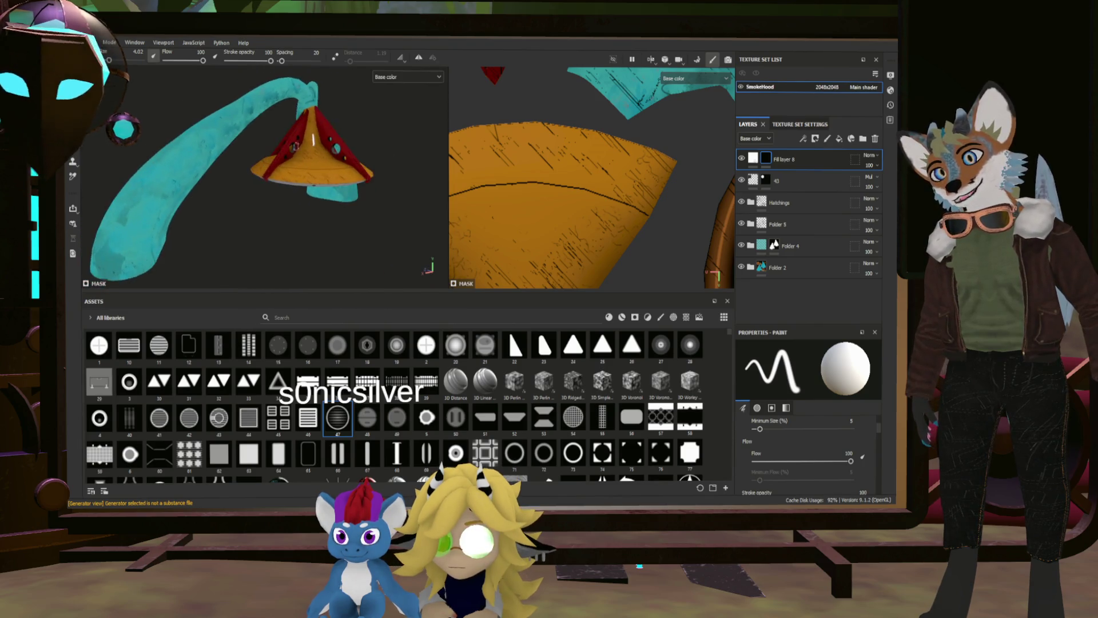
scroll(up, 3)
scroll(down, 3)
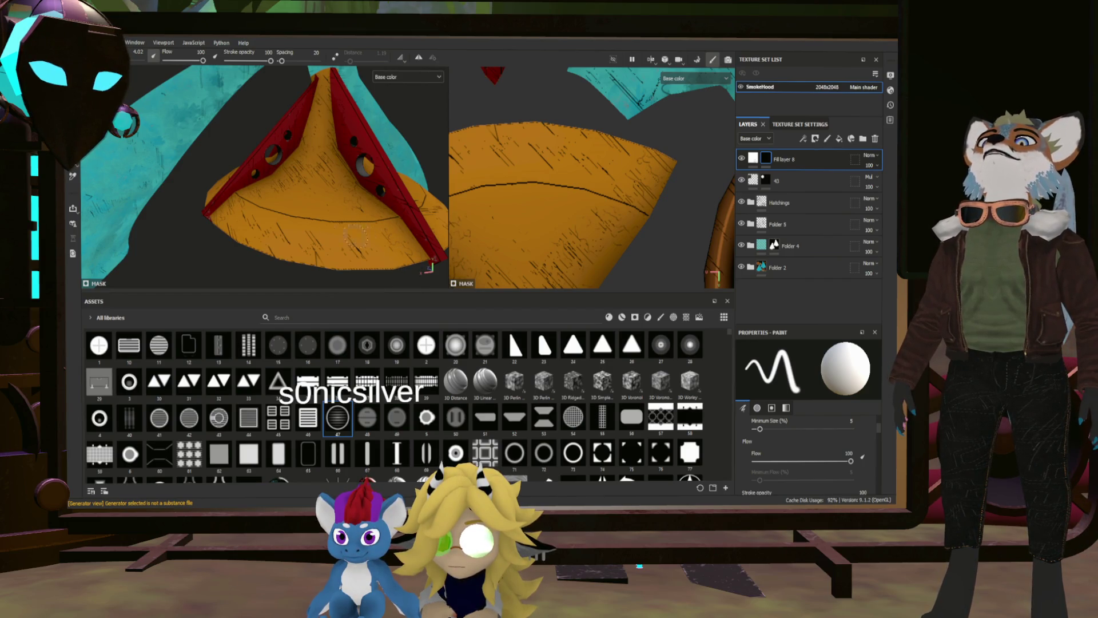
drag(364, 251, 370, 253)
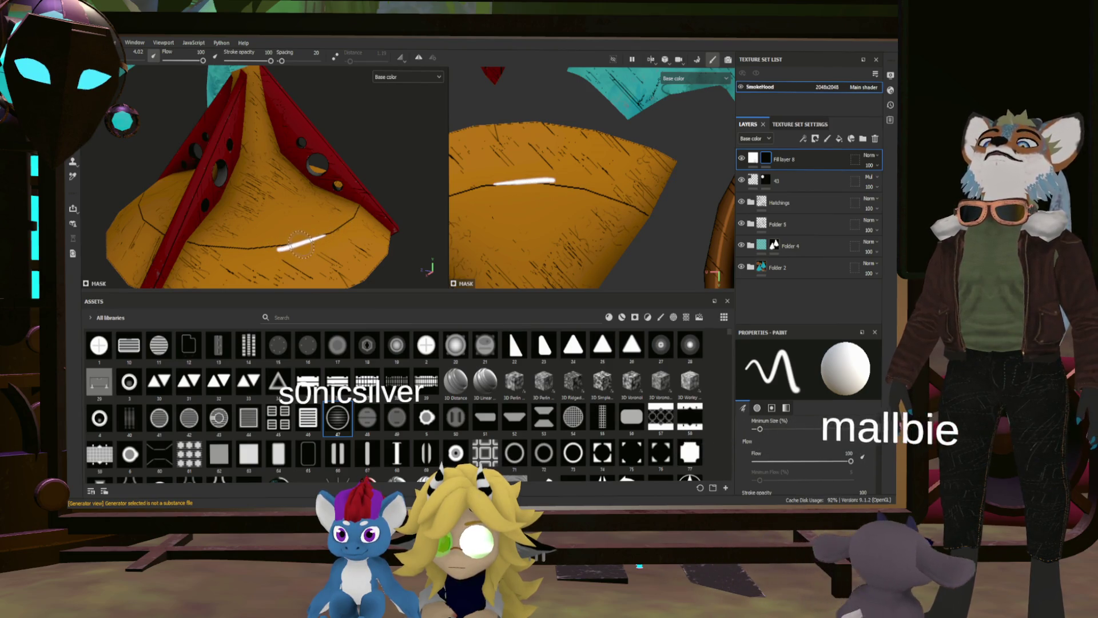
drag(313, 237, 345, 210)
key(ctrl+z)
key(ctrl+z)
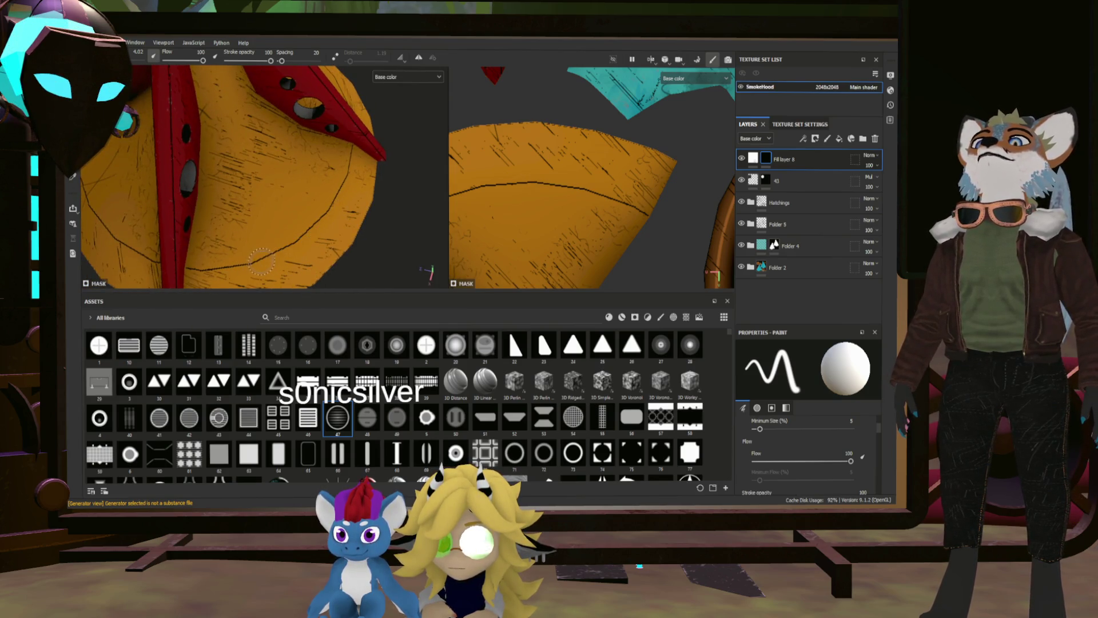
drag(287, 248, 314, 226)
key(ctrl+z)
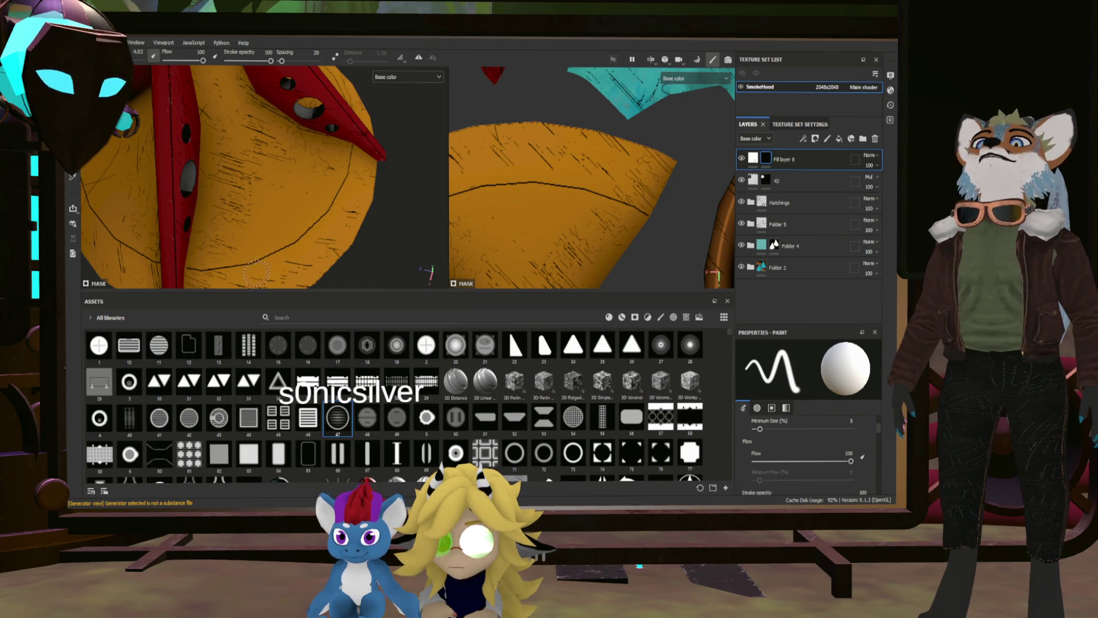
drag(249, 269, 329, 215)
key(ctrl+z)
drag(255, 268, 414, 192)
key(ctrl+z)
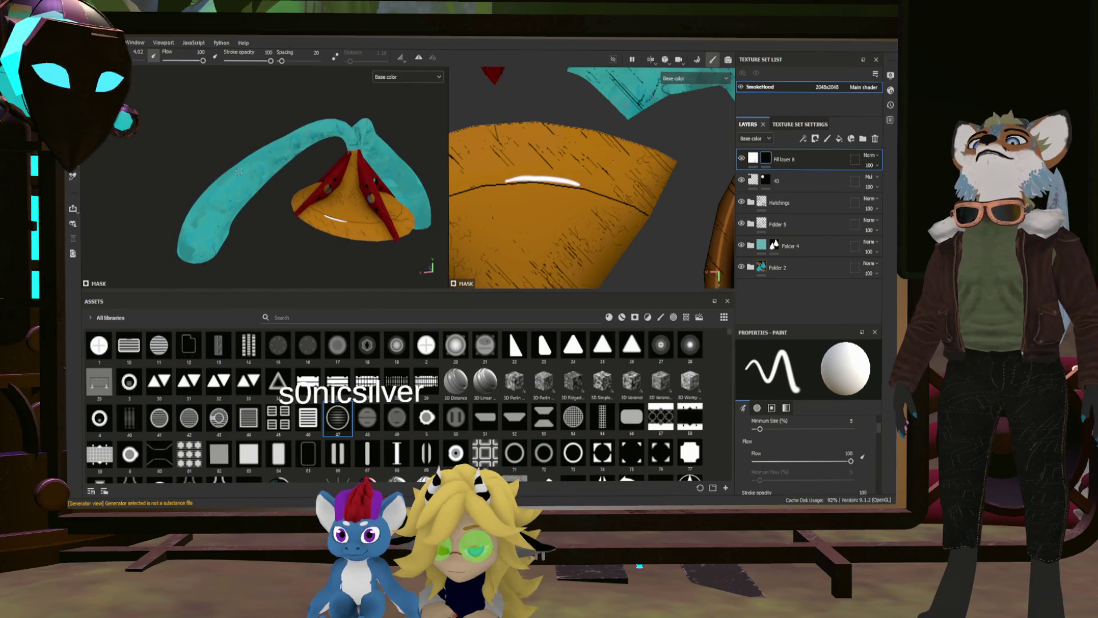
Remove the mid-cone highlight and try white strokes lower and higher on the cone.
key(ctrl+z)
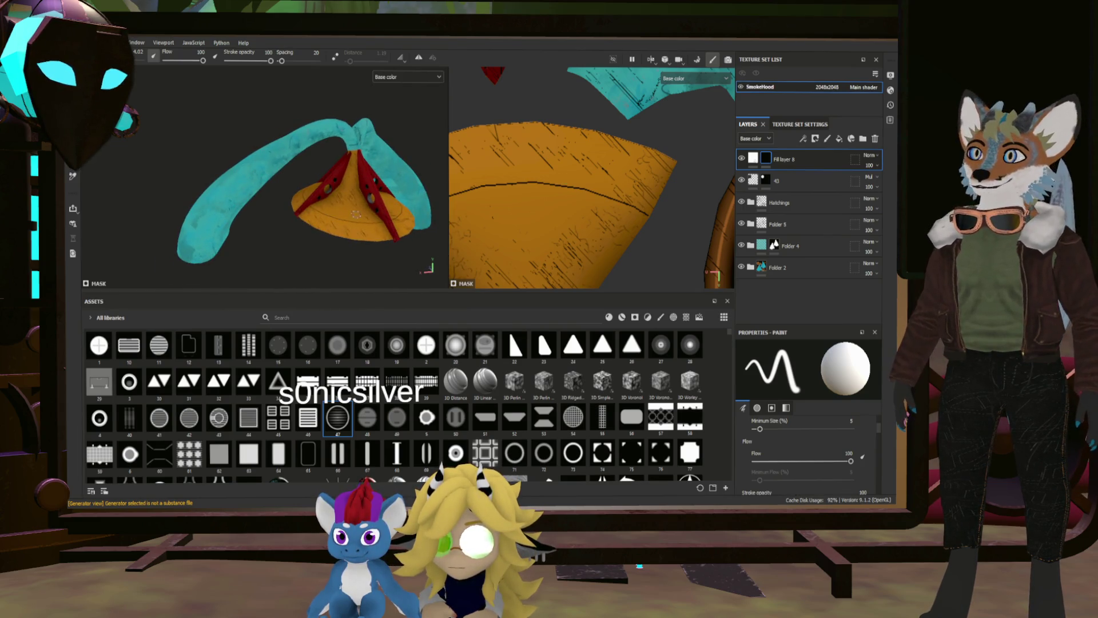
drag(305, 216, 344, 241)
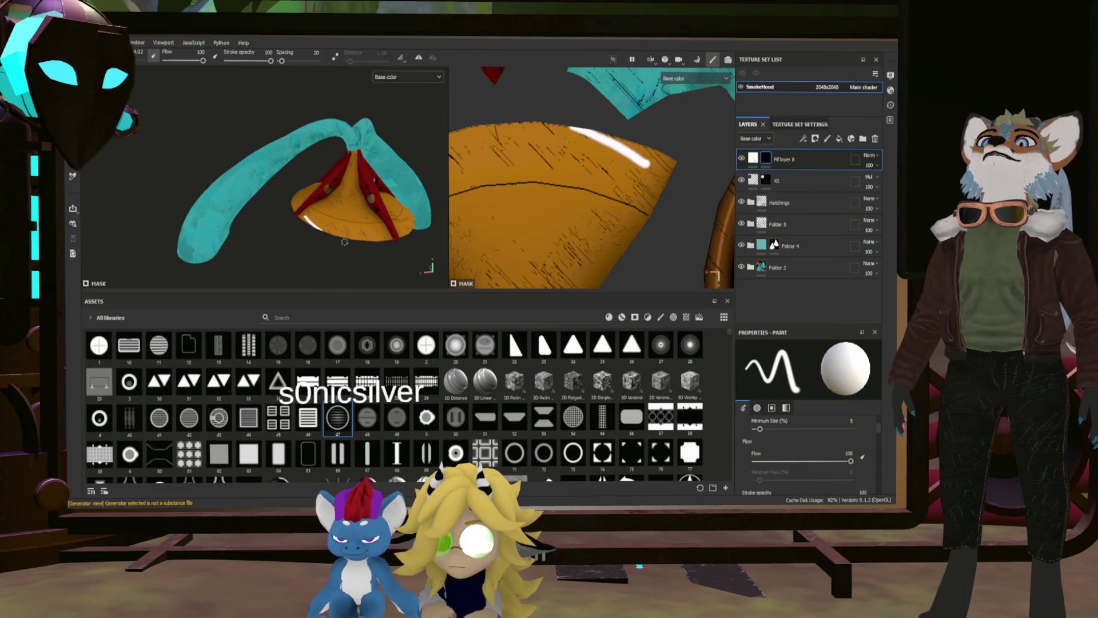
key(ctrl+z)
drag(623, 148, 541, 139)
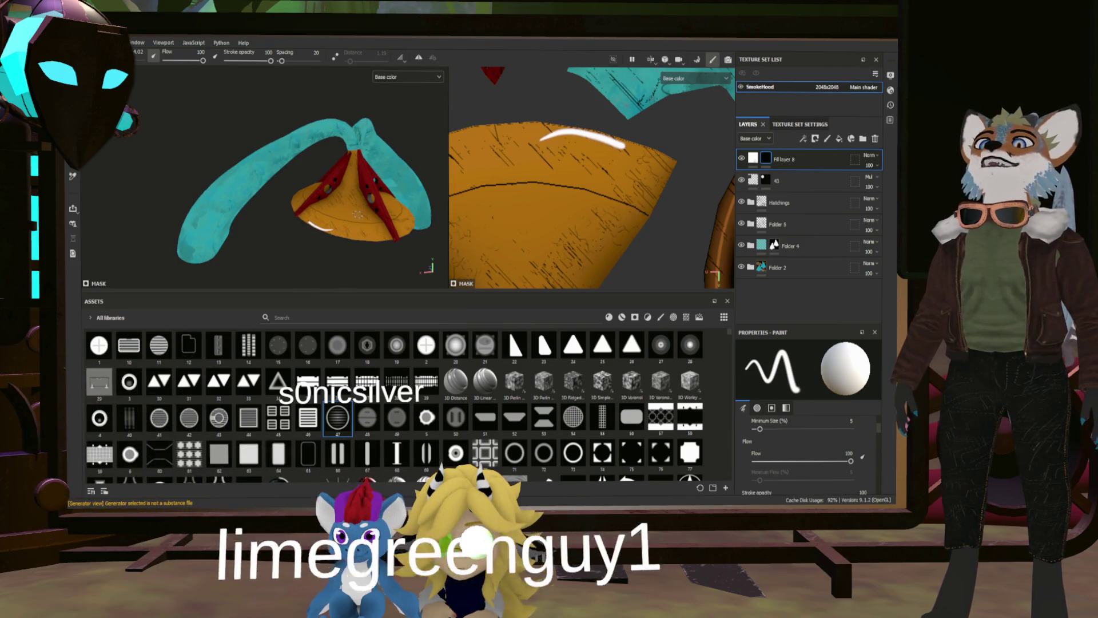
Paint the white highlight along the cone's upper edge, retrying until it sits right.
drag(477, 125, 643, 159)
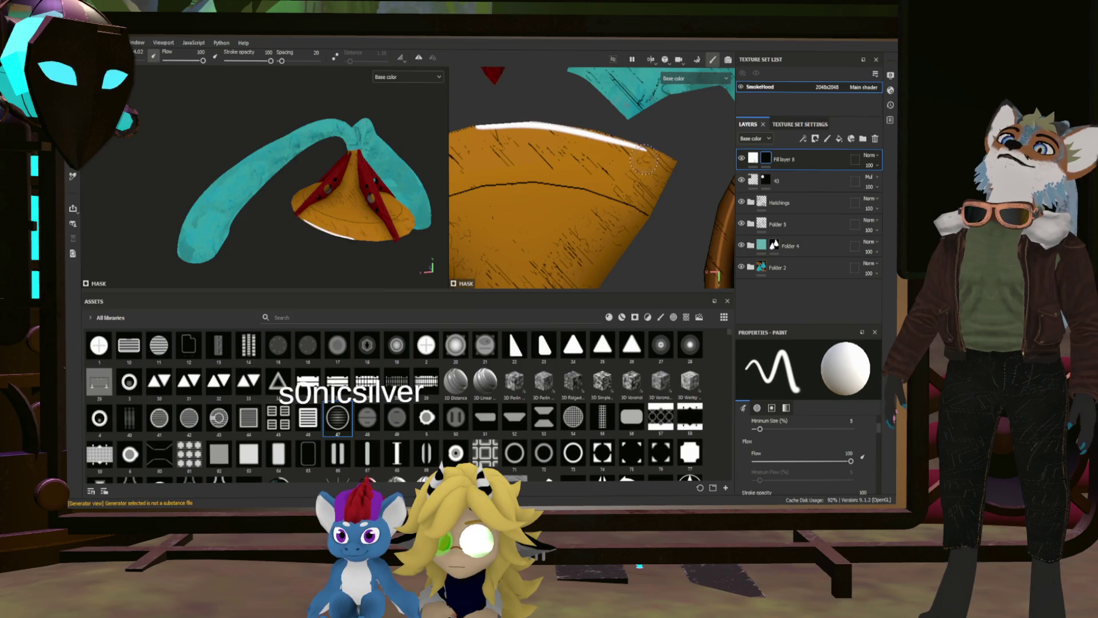
key(ctrl+z)
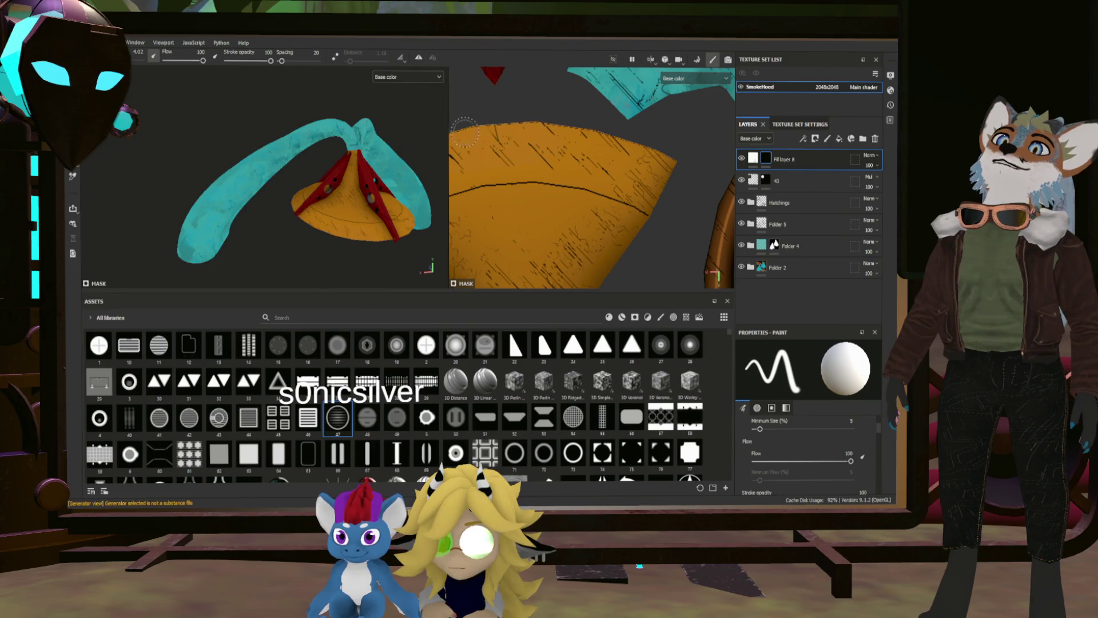
drag(460, 131, 636, 159)
key(ctrl+z)
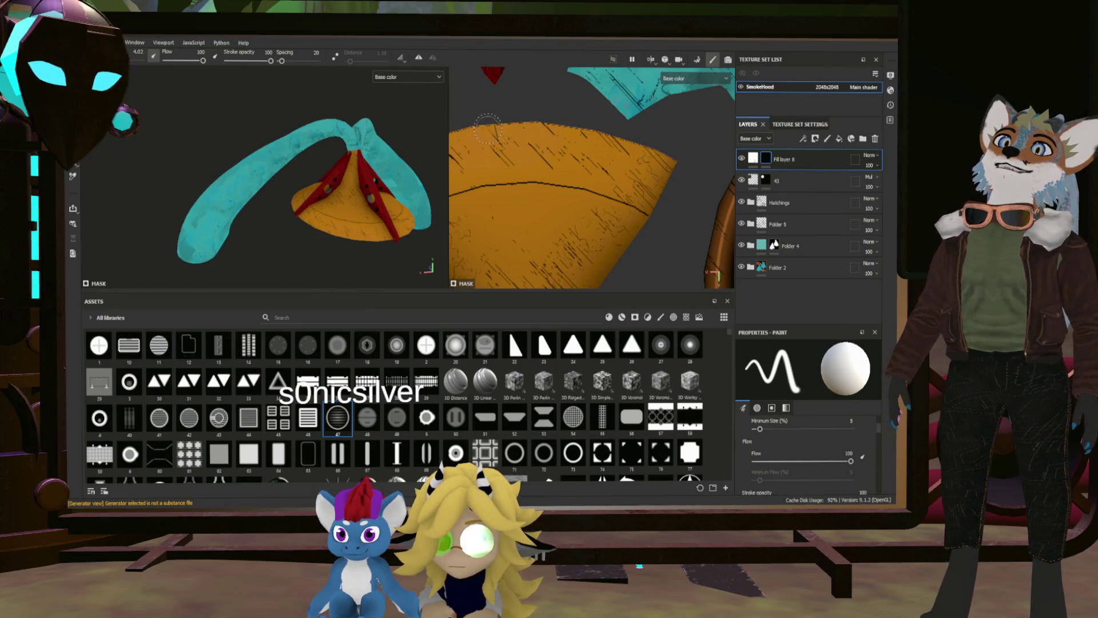
drag(469, 135, 619, 139)
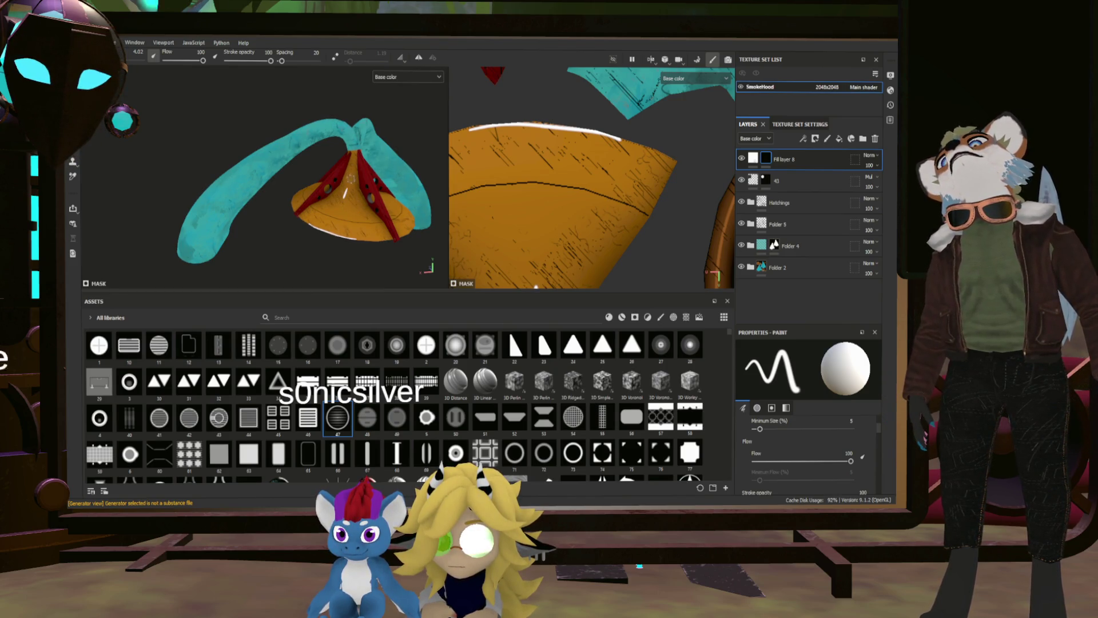
drag(359, 159, 360, 218)
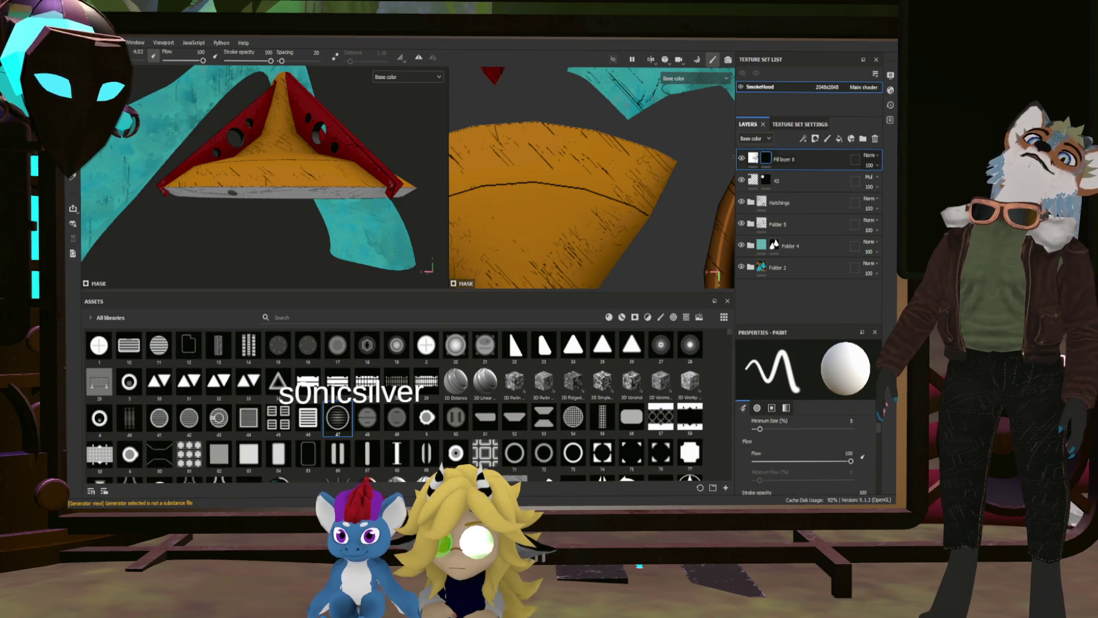
scroll(down, 3)
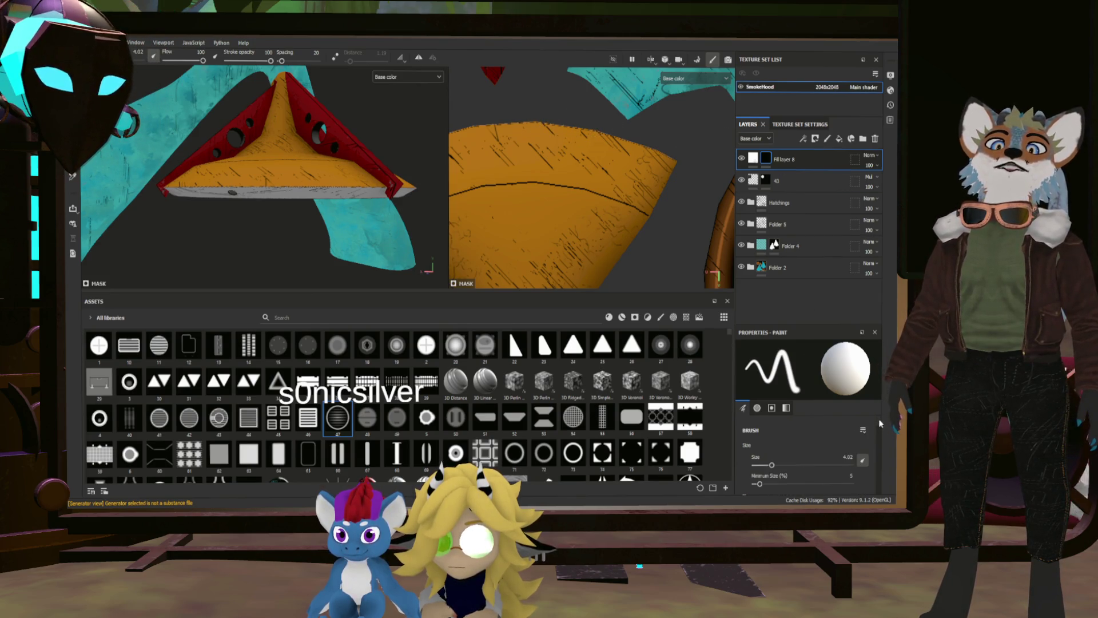
Set the brush alignment to UV.
scroll(down, 3)
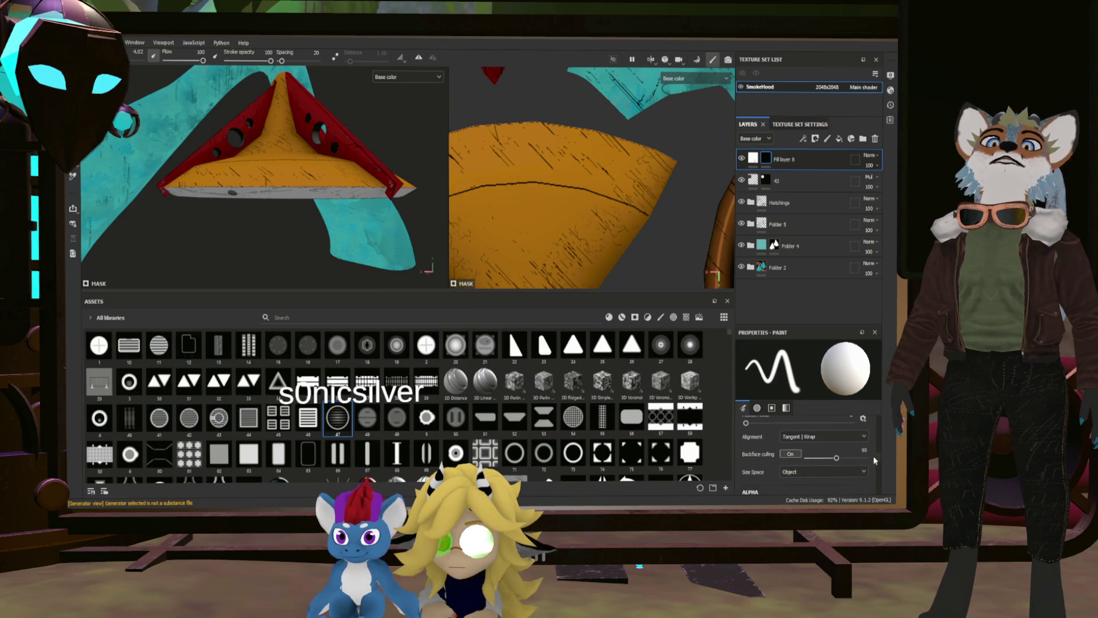
click(824, 452)
click(803, 472)
click(793, 492)
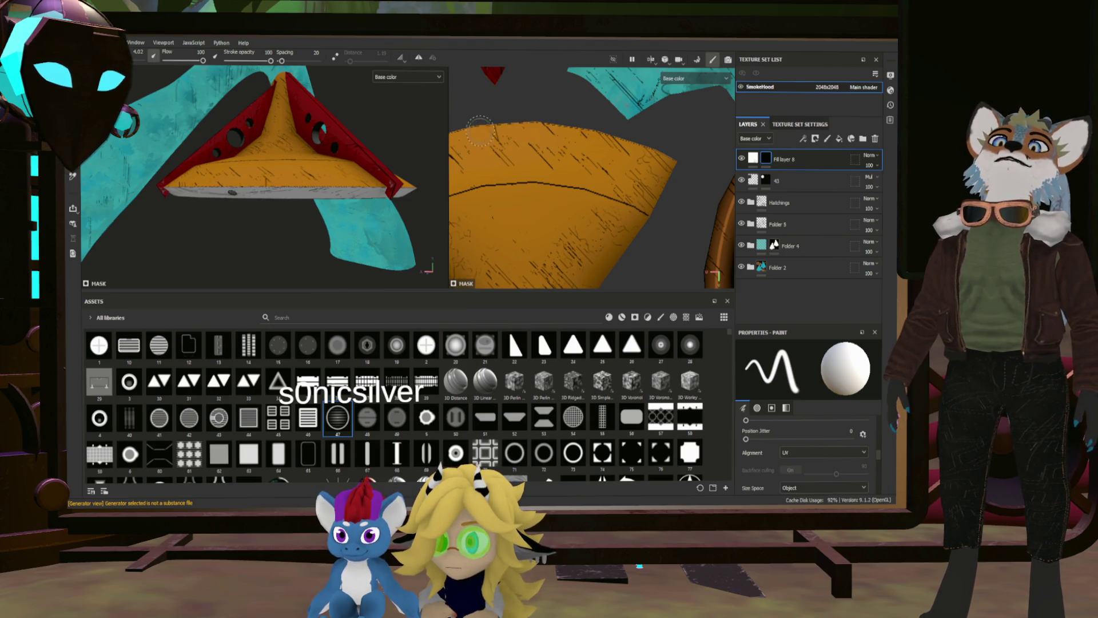
Extend the white highlight along the cone's top edge, redoing the stroke twice.
drag(461, 130, 575, 123)
key(ctrl+z)
drag(579, 121, 592, 130)
key(ctrl+z)
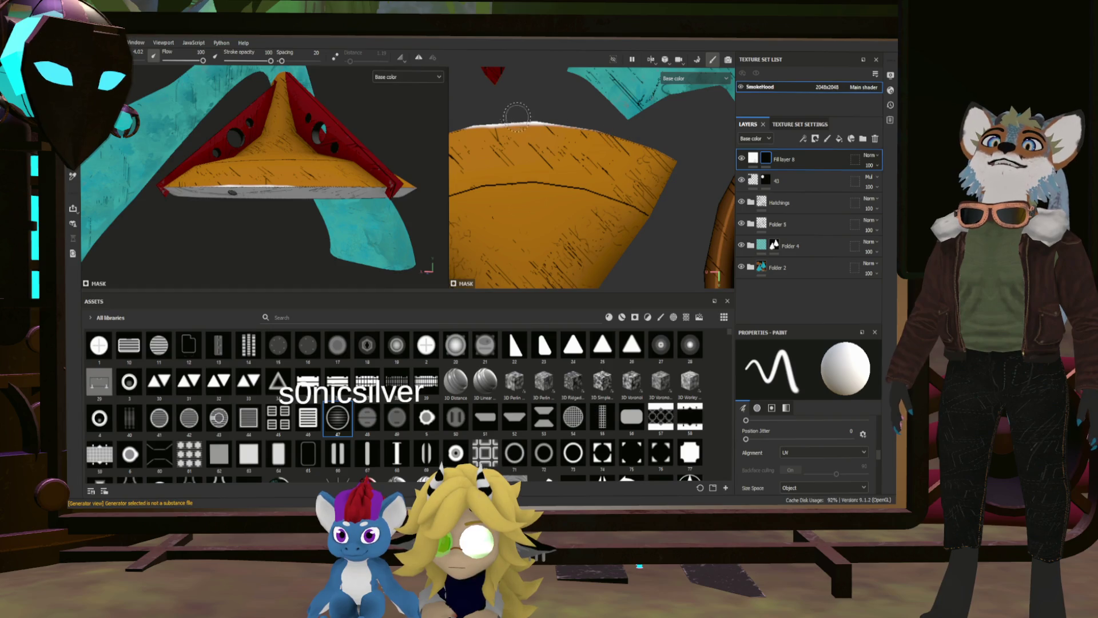
drag(518, 122, 574, 124)
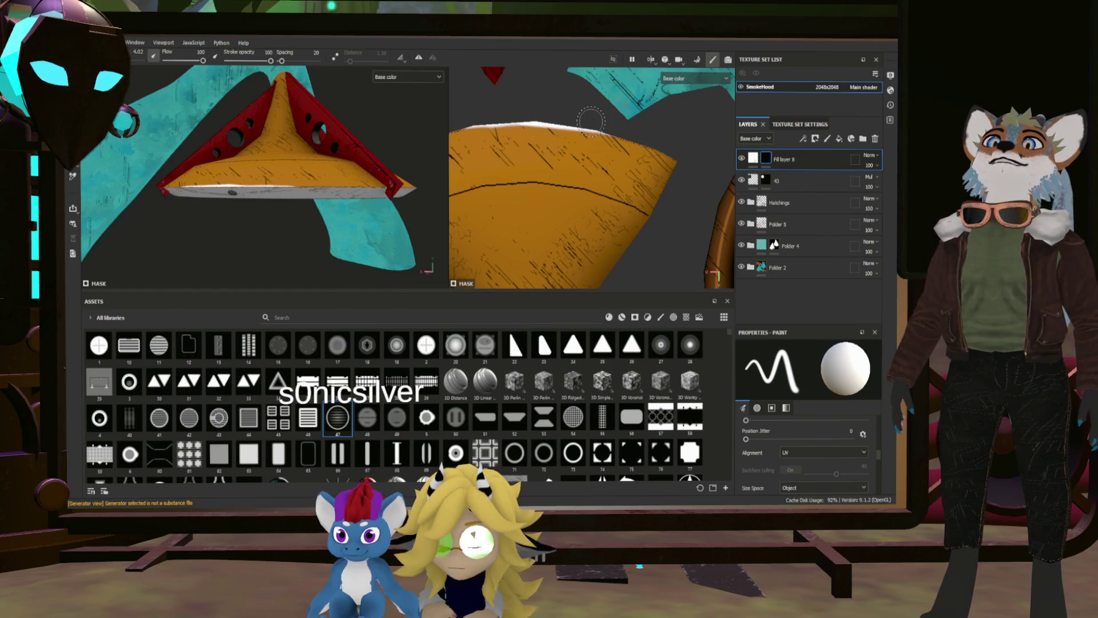
drag(274, 161, 331, 201)
scroll(down, 3)
Centre and rotate the red fin piece in the 2D texture view.
drag(572, 171, 529, 168)
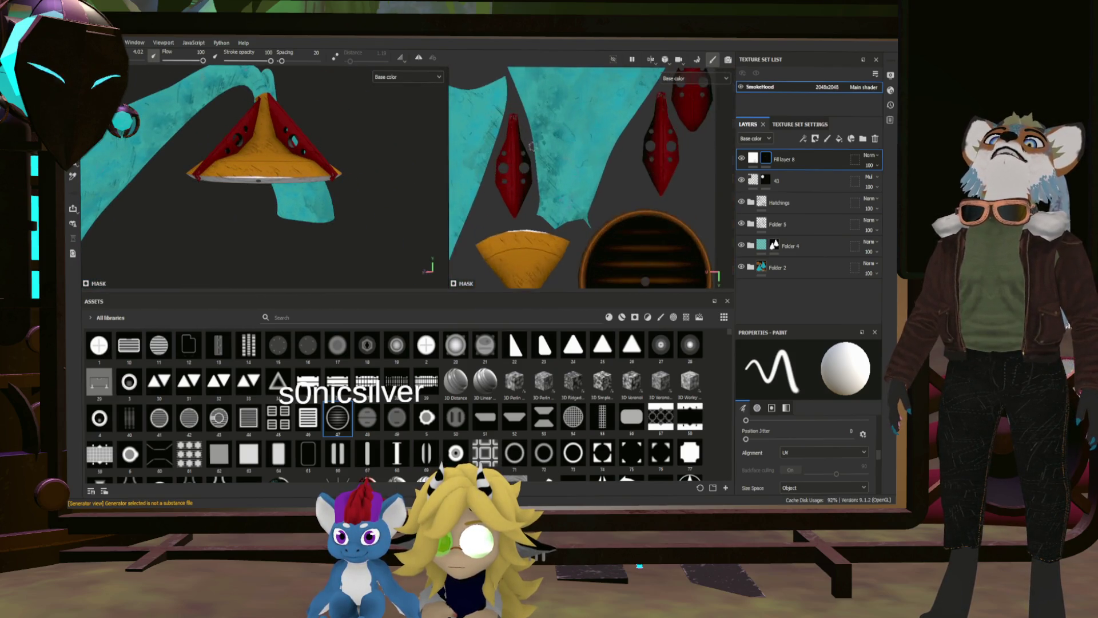
scroll(up, 3)
drag(529, 168, 572, 183)
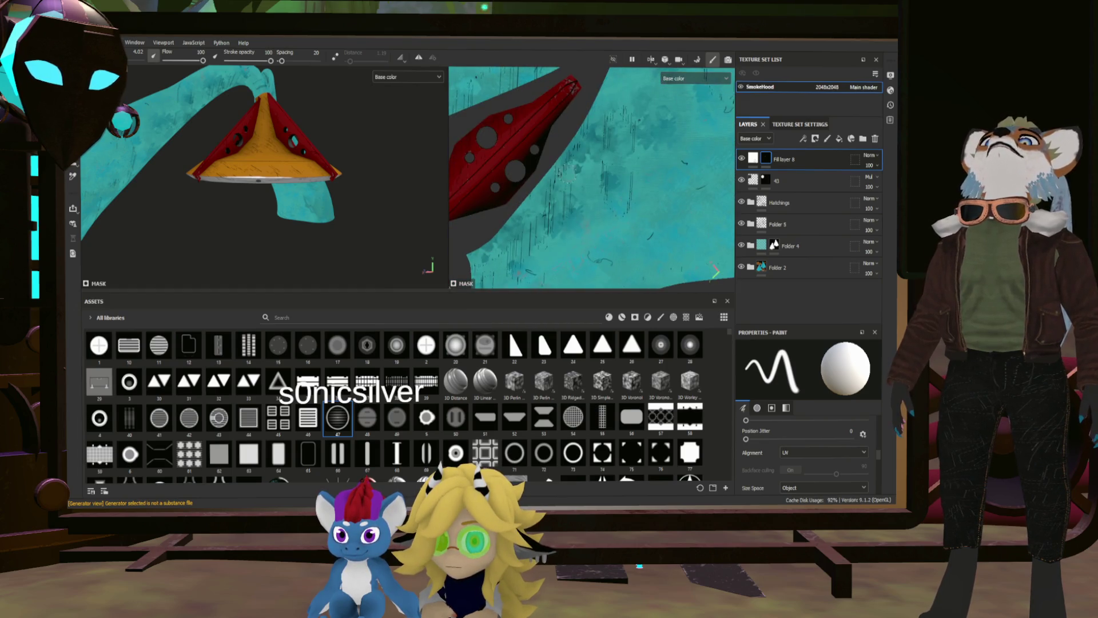
scroll(up, 3)
drag(567, 171, 596, 180)
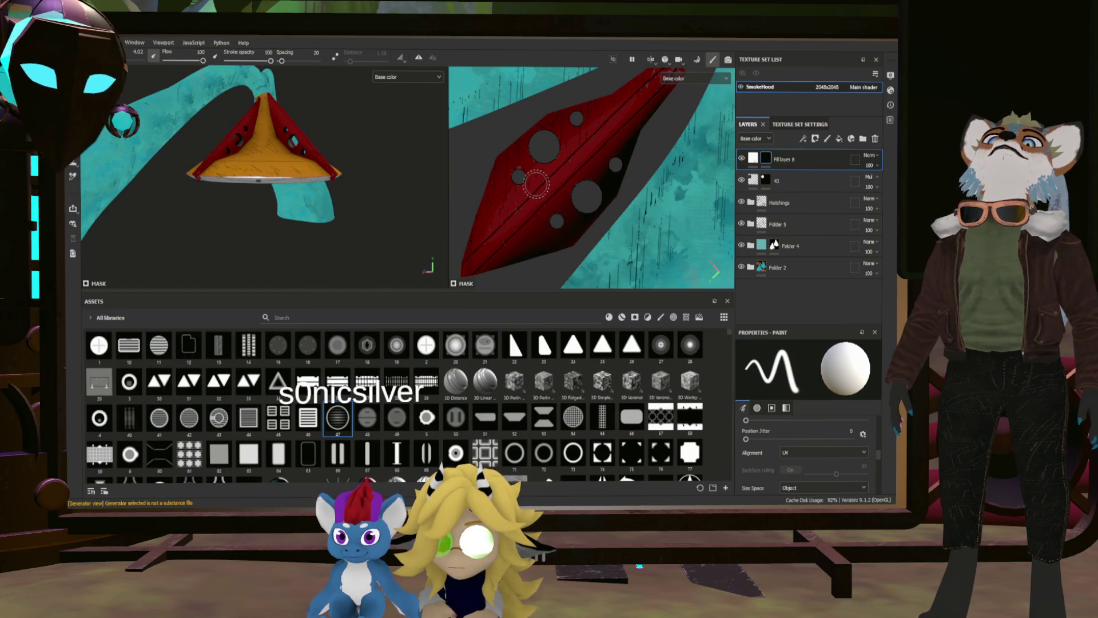
Shrink the brush to 1.23 and paint a straight white line across the red piece.
drag(536, 185, 597, 227)
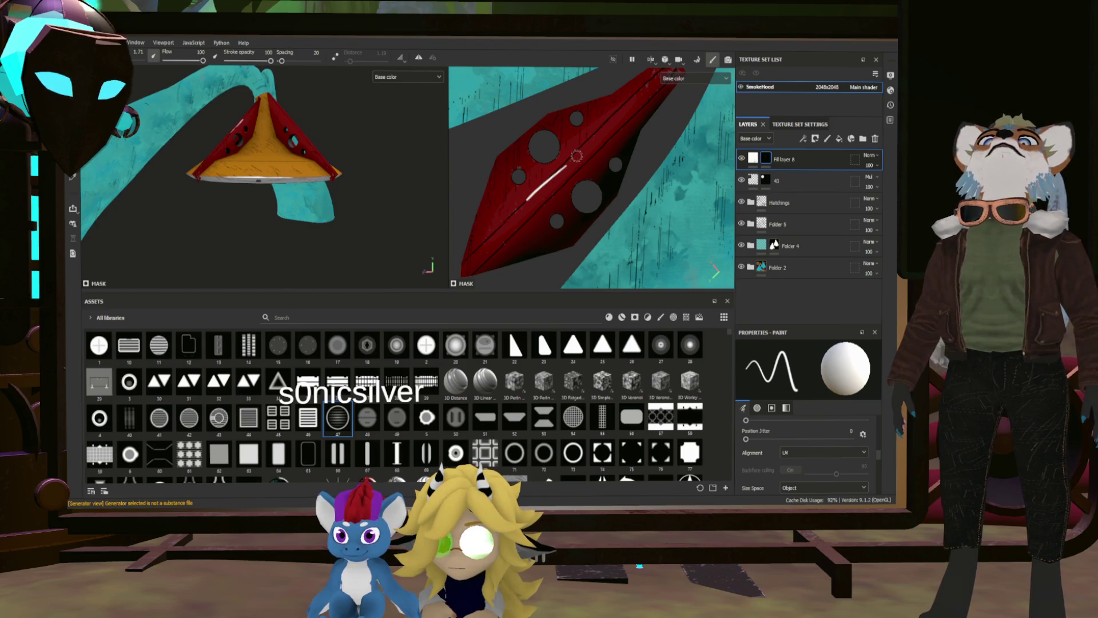
drag(544, 184, 546, 183)
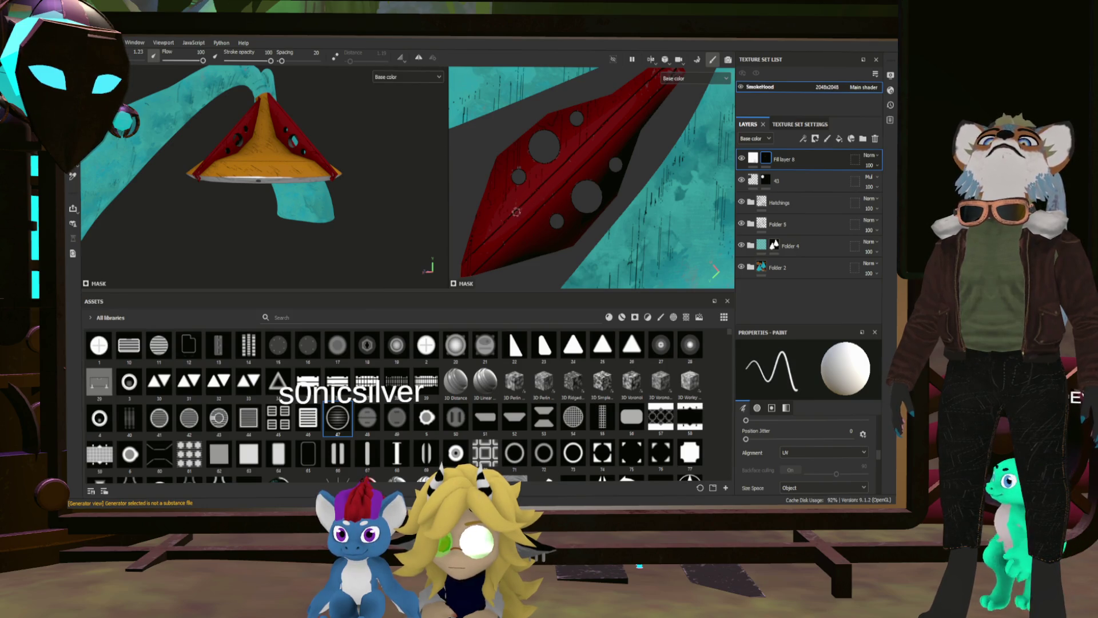
click(520, 209)
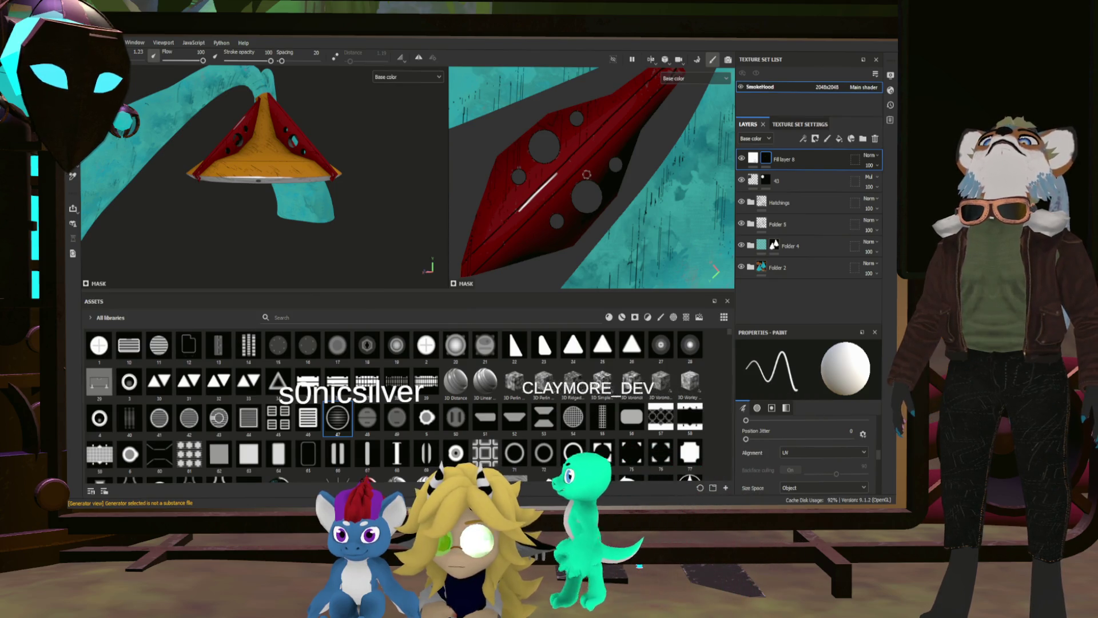
drag(245, 149, 339, 182)
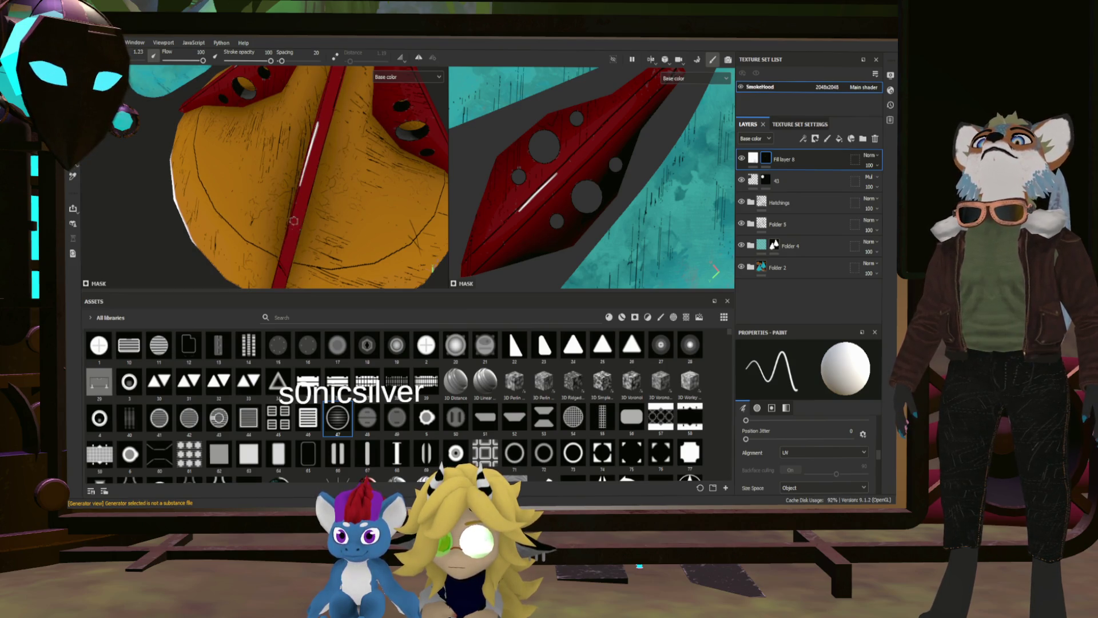
Paint a long white highlight along the cone's left edge, redoing the first attempt.
drag(298, 196, 305, 189)
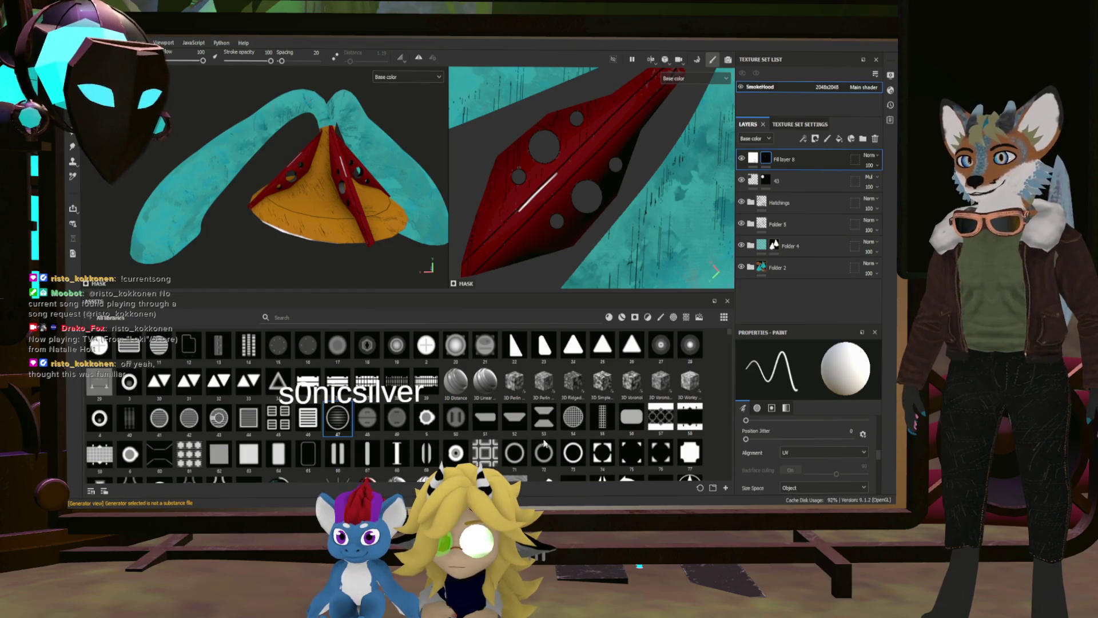
scroll(up, 3)
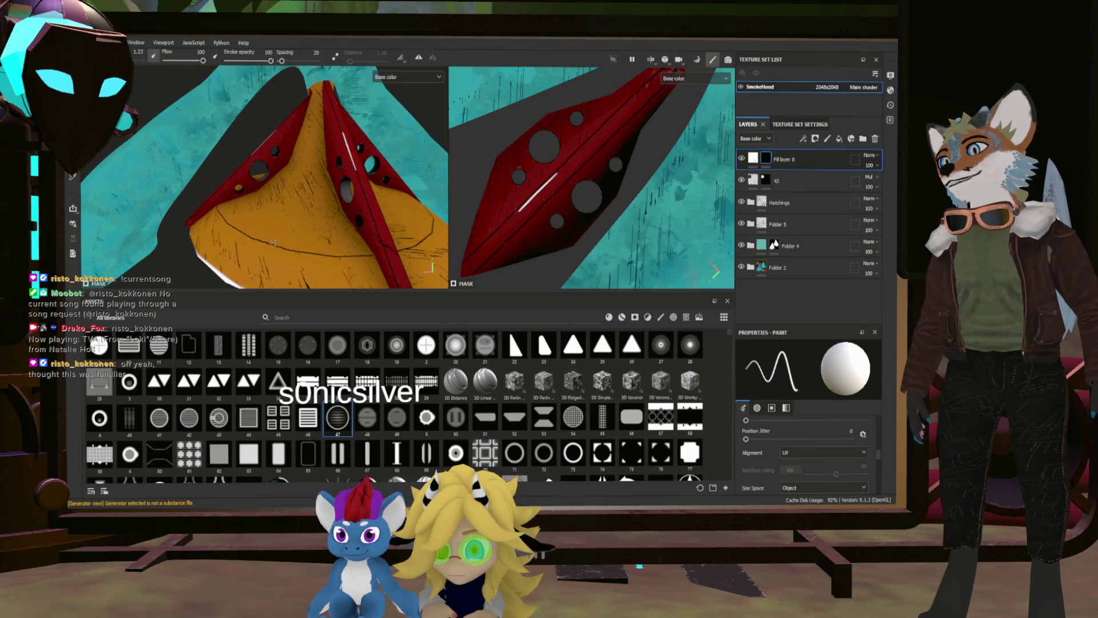
drag(174, 286, 299, 205)
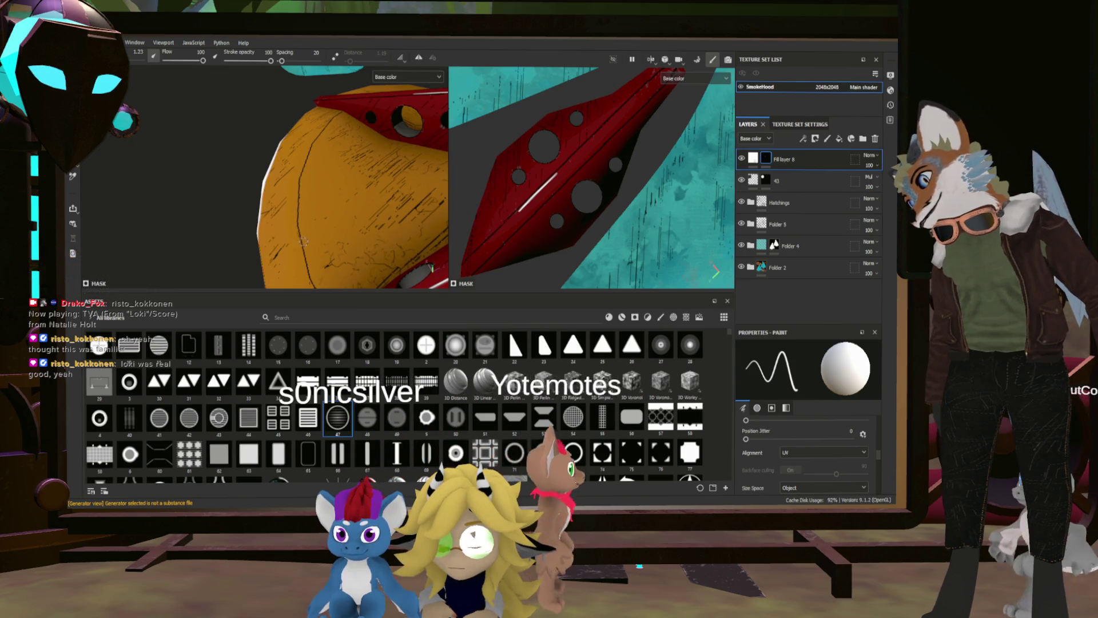
drag(299, 275, 310, 155)
key(ctrl+z)
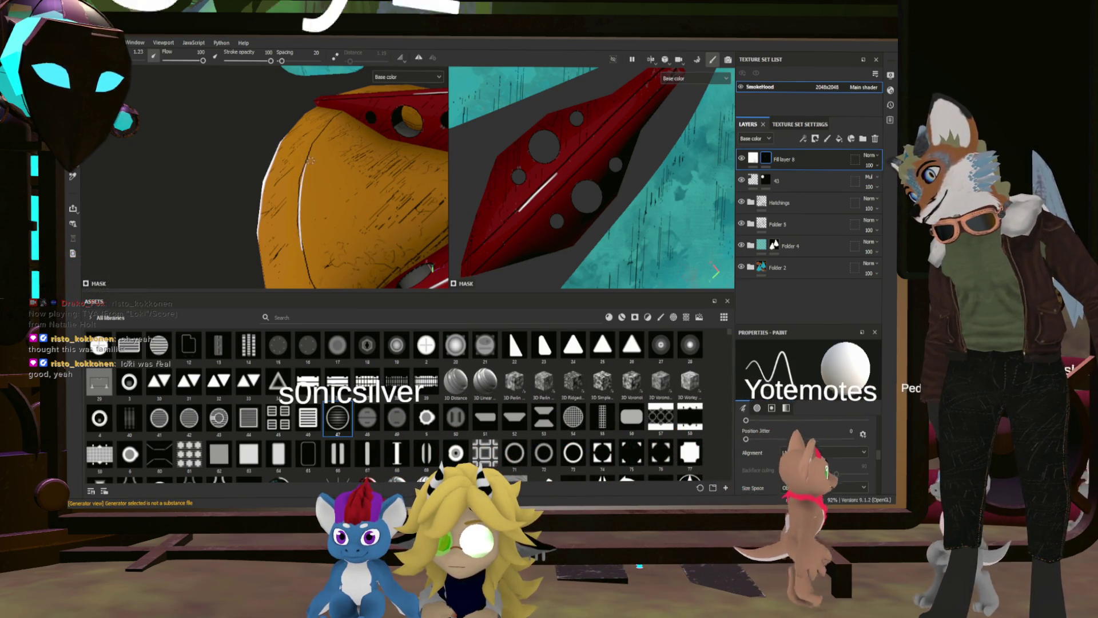
drag(302, 143, 303, 243)
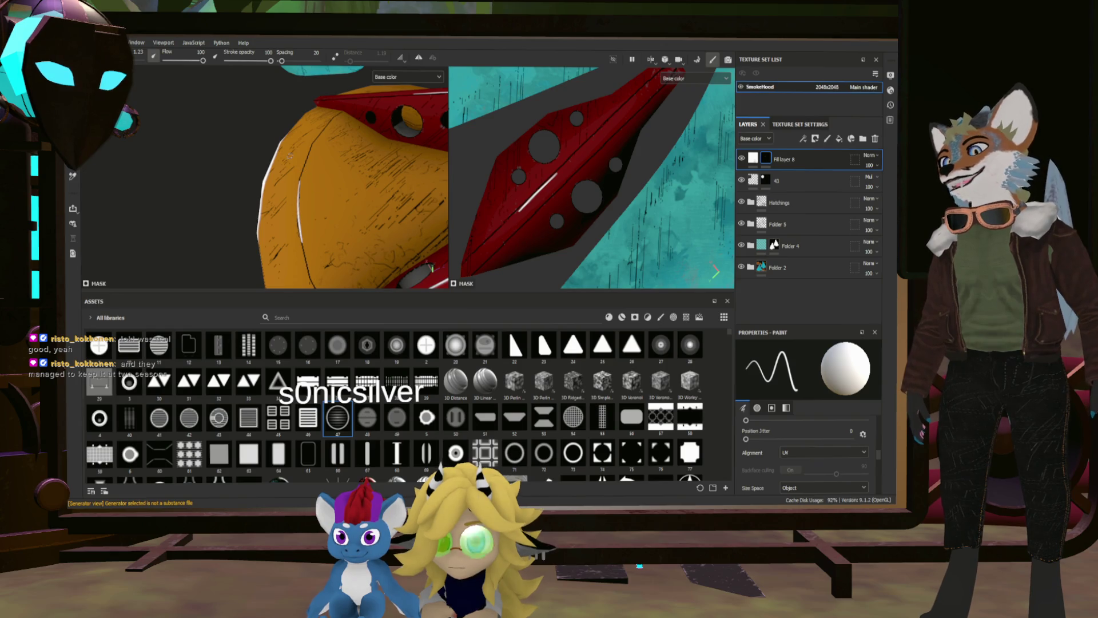
Frame the model and orbit around the hood to view the hole from the side.
key(f)
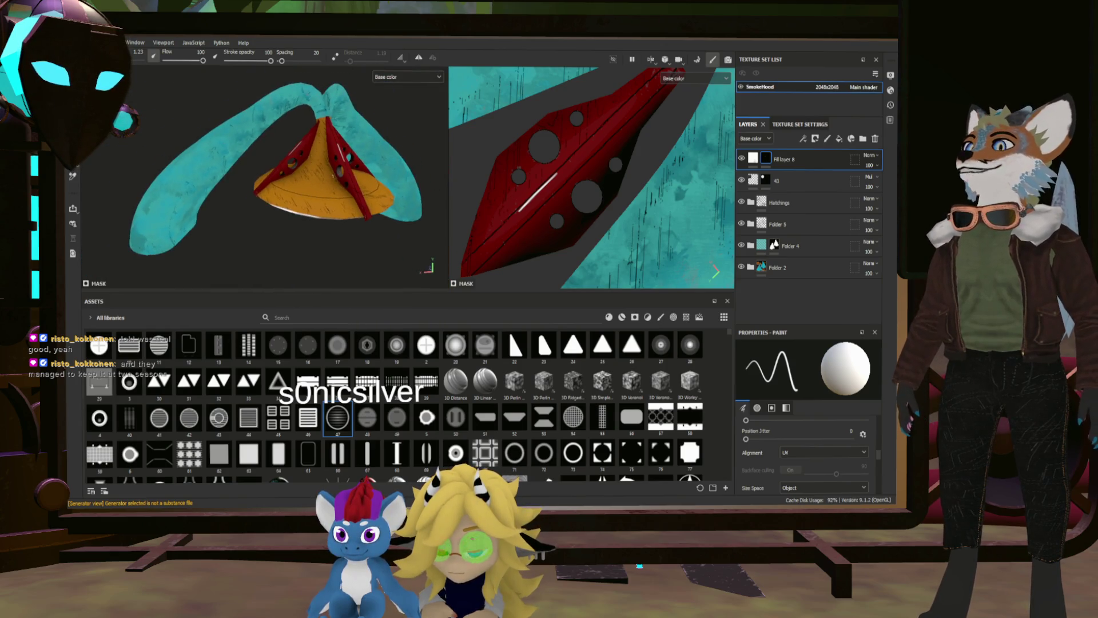
scroll(up, 3)
drag(357, 178, 322, 248)
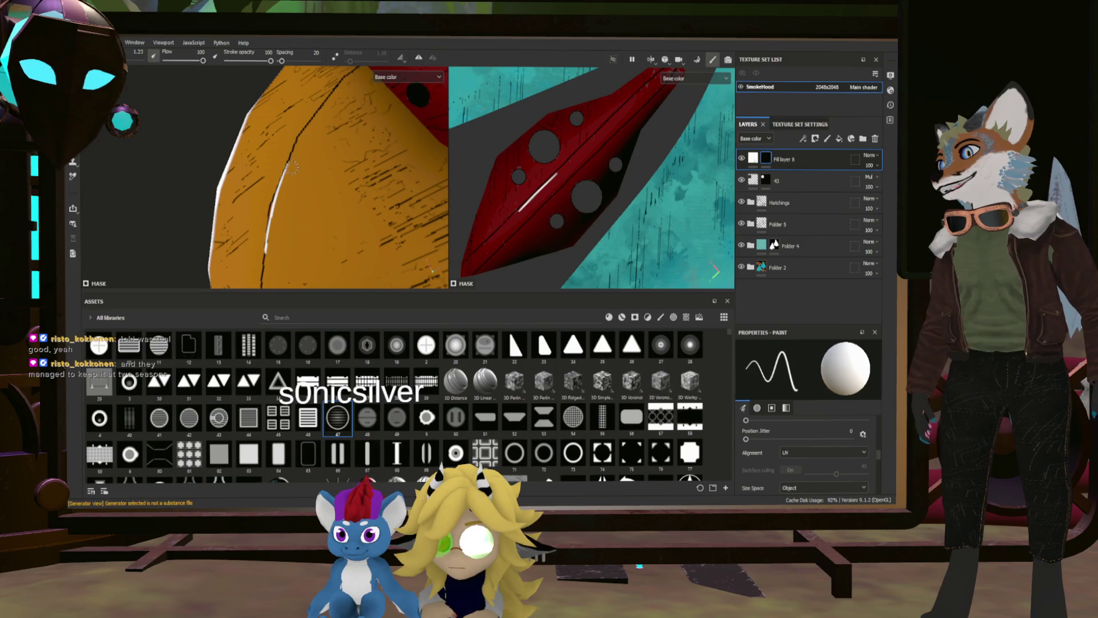
scroll(down, 3)
drag(293, 133, 416, 231)
scroll(up, 3)
scroll(up, 3)
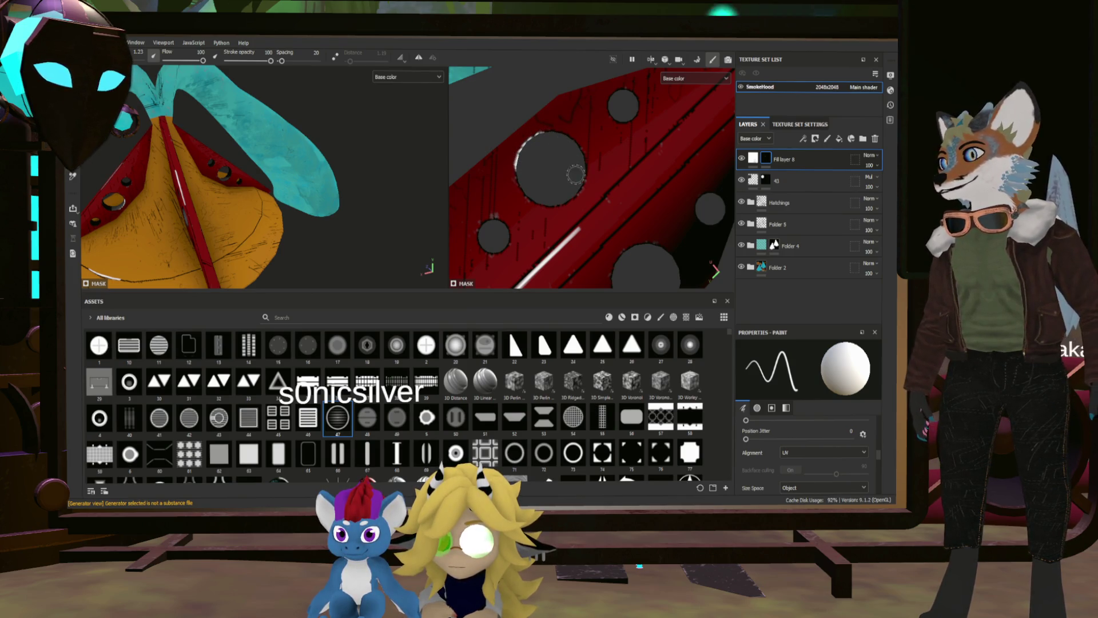
drag(275, 183, 320, 188)
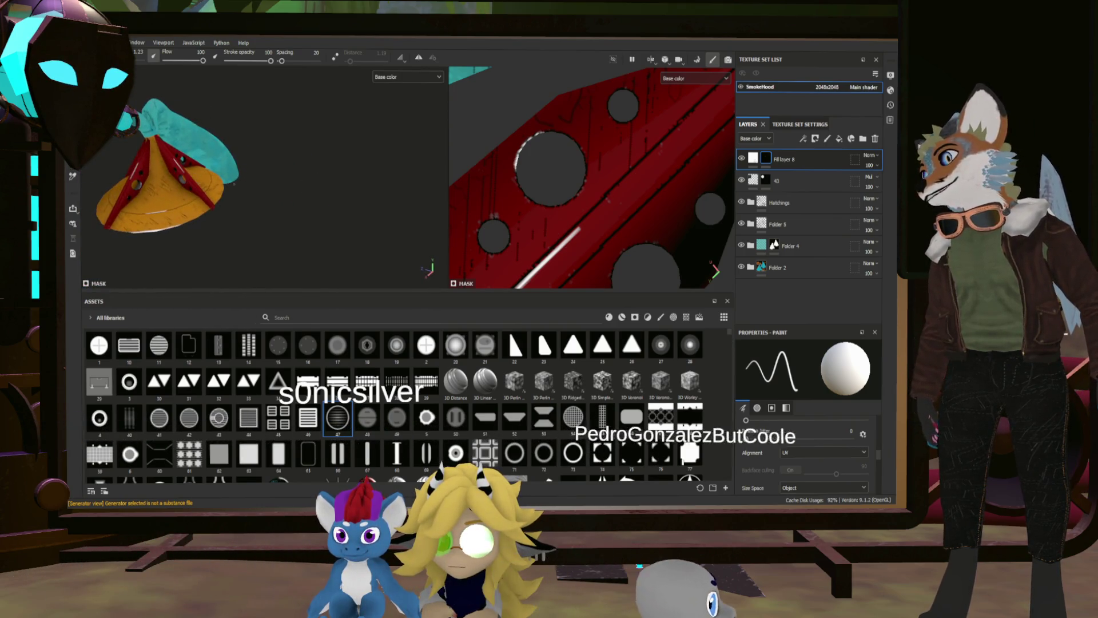
scroll(down, 3)
scroll(down, 3)
scroll(up, 3)
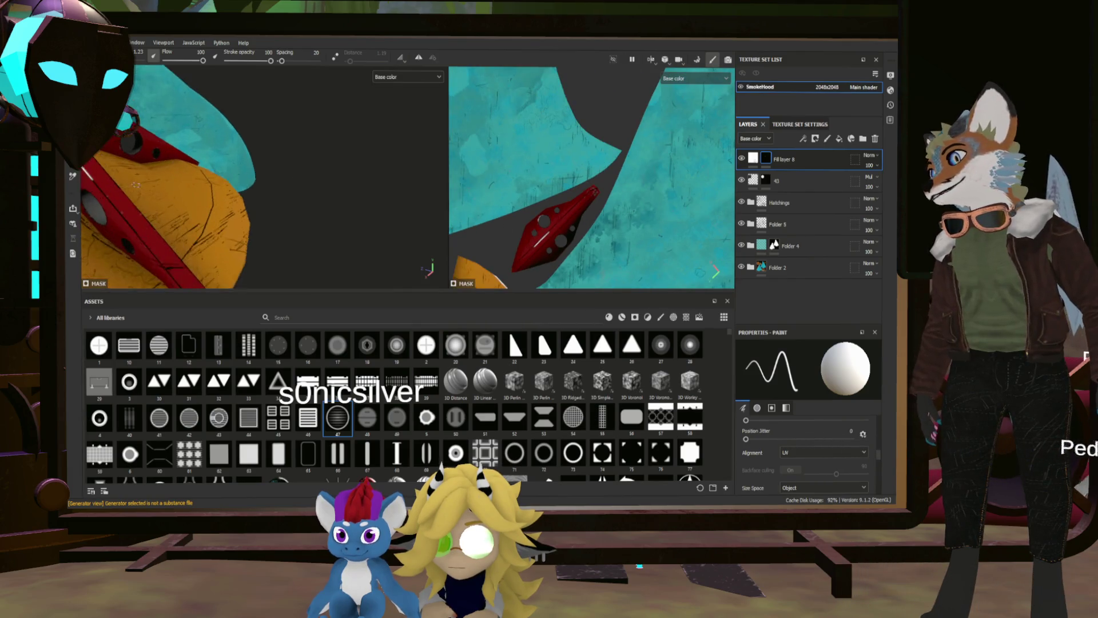
drag(336, 223, 390, 220)
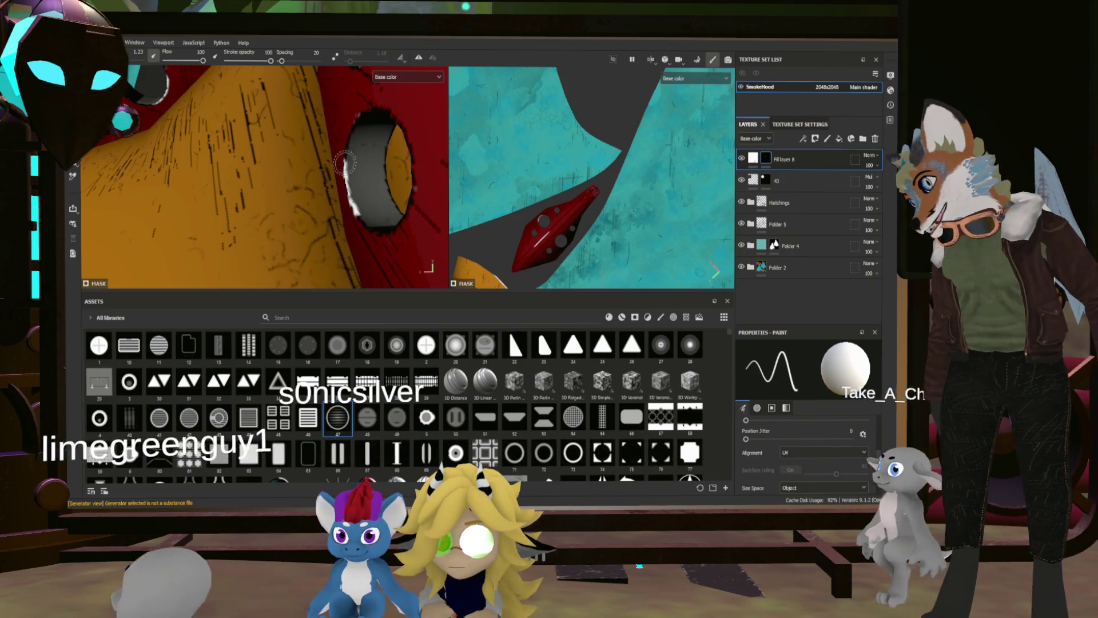
drag(346, 183, 280, 172)
Paint a white highlight on the red surface beside the hole.
scroll(down, 3)
scroll(up, 3)
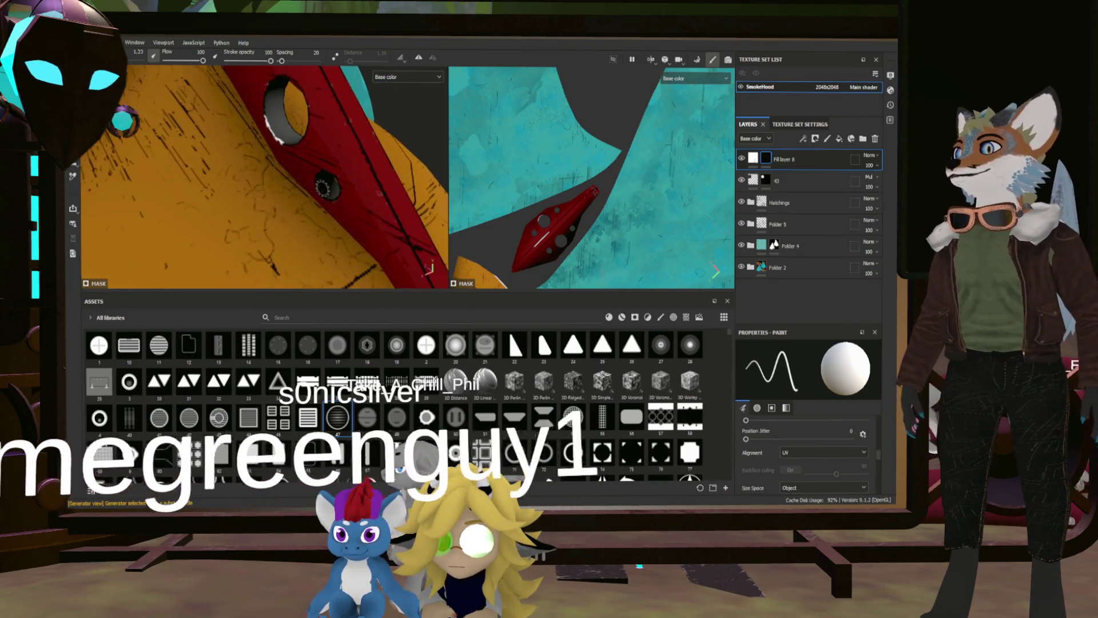
scroll(up, 3)
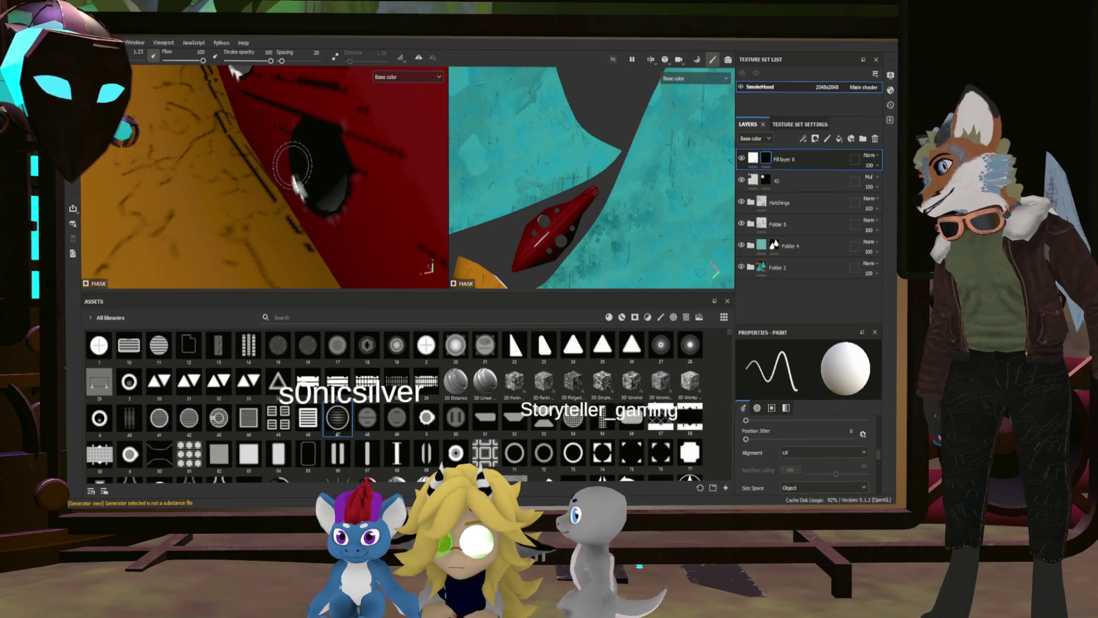
scroll(down, 3)
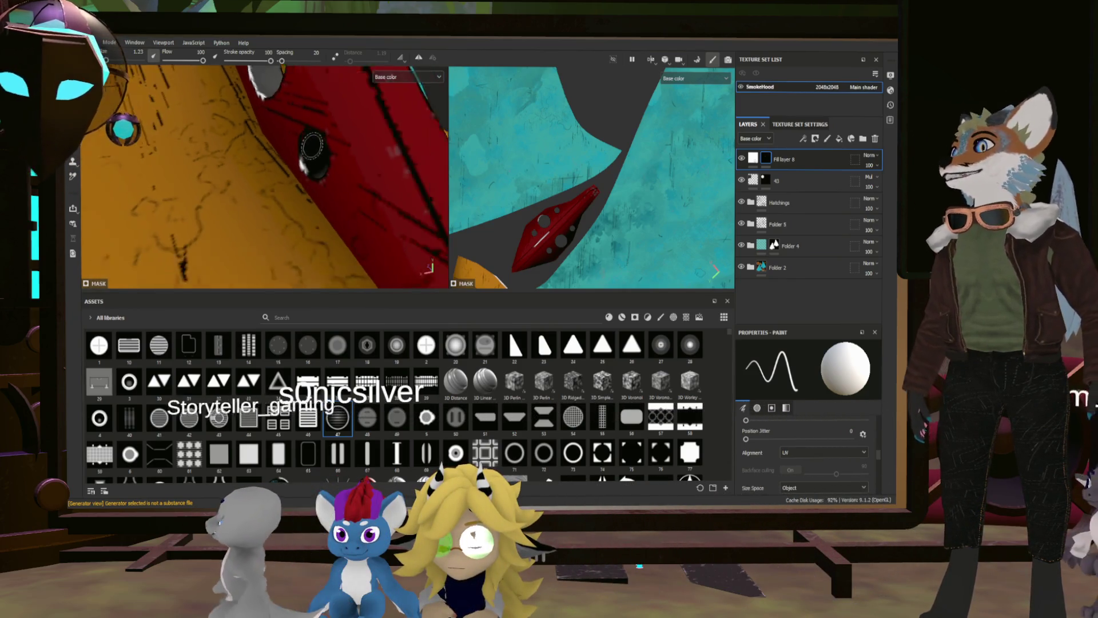
drag(307, 122, 179, 151)
scroll(up, 3)
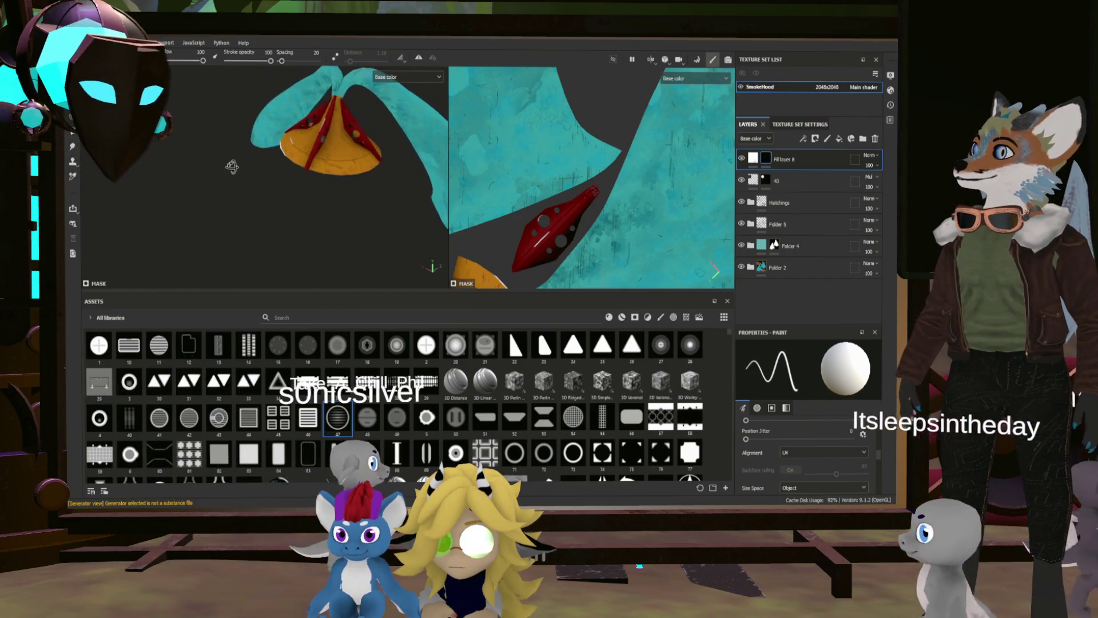
scroll(up, 3)
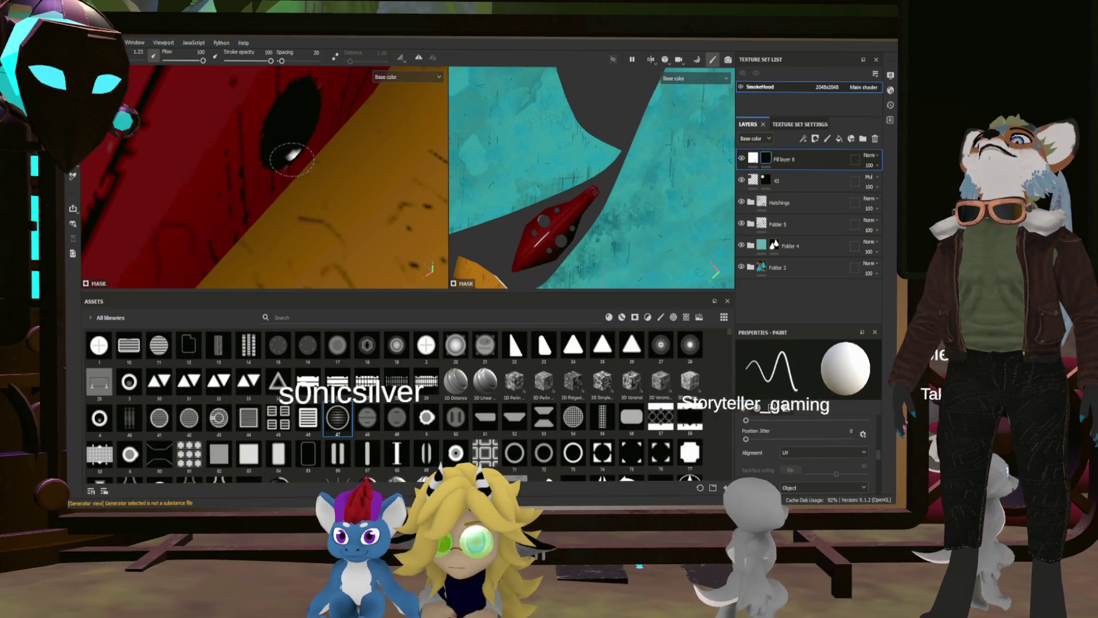
drag(281, 167, 302, 144)
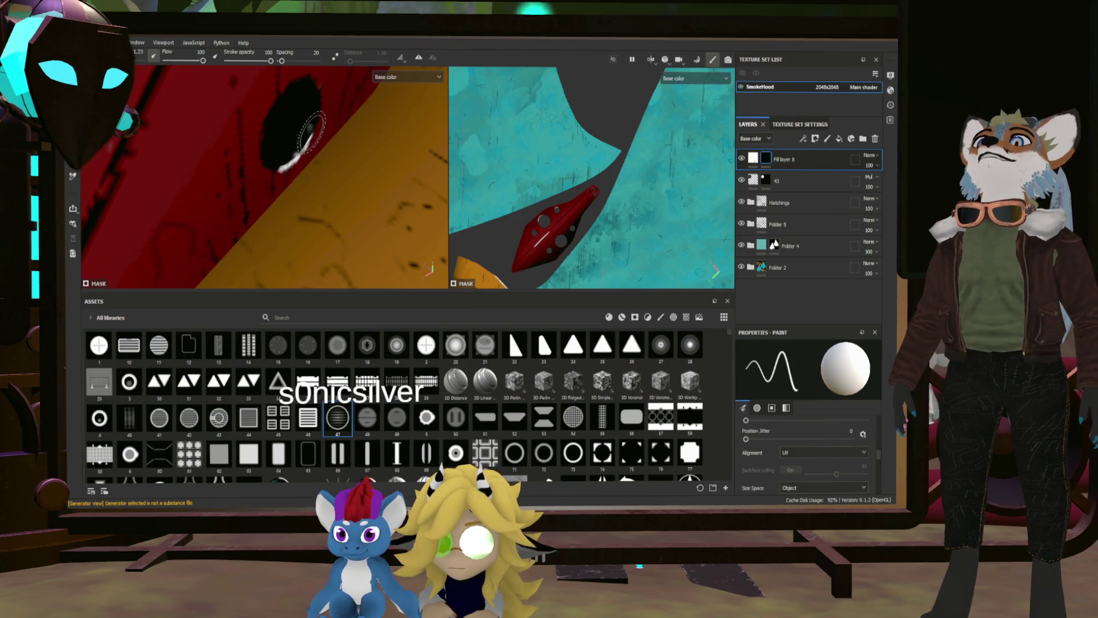
Orbit and zoom to view the yellow base and red fin from new angles.
drag(376, 96, 320, 199)
scroll(down, 3)
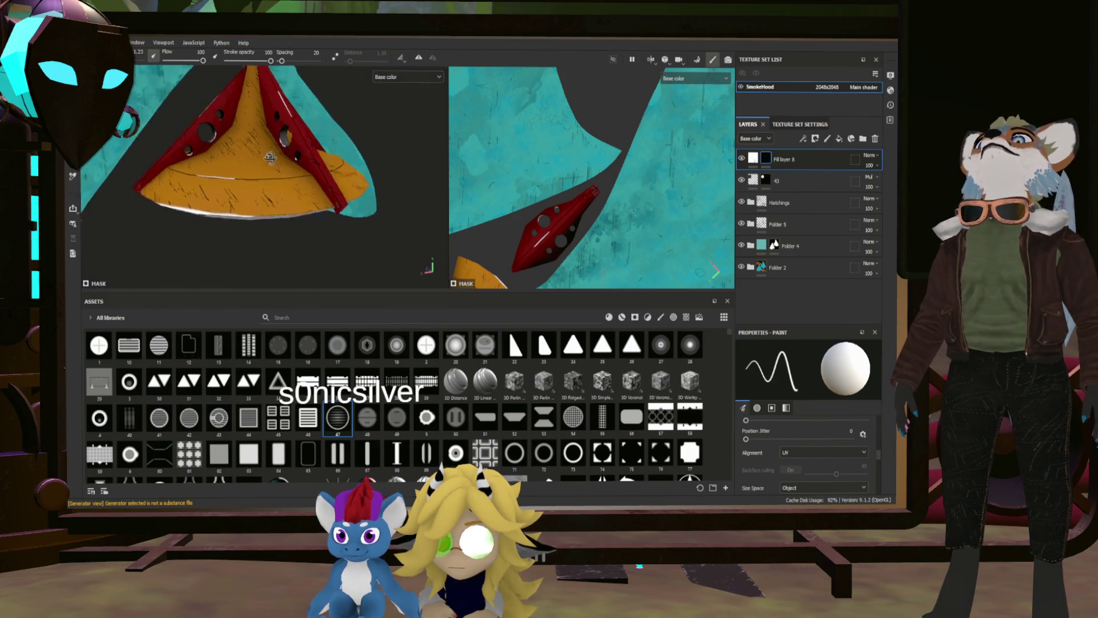
scroll(up, 3)
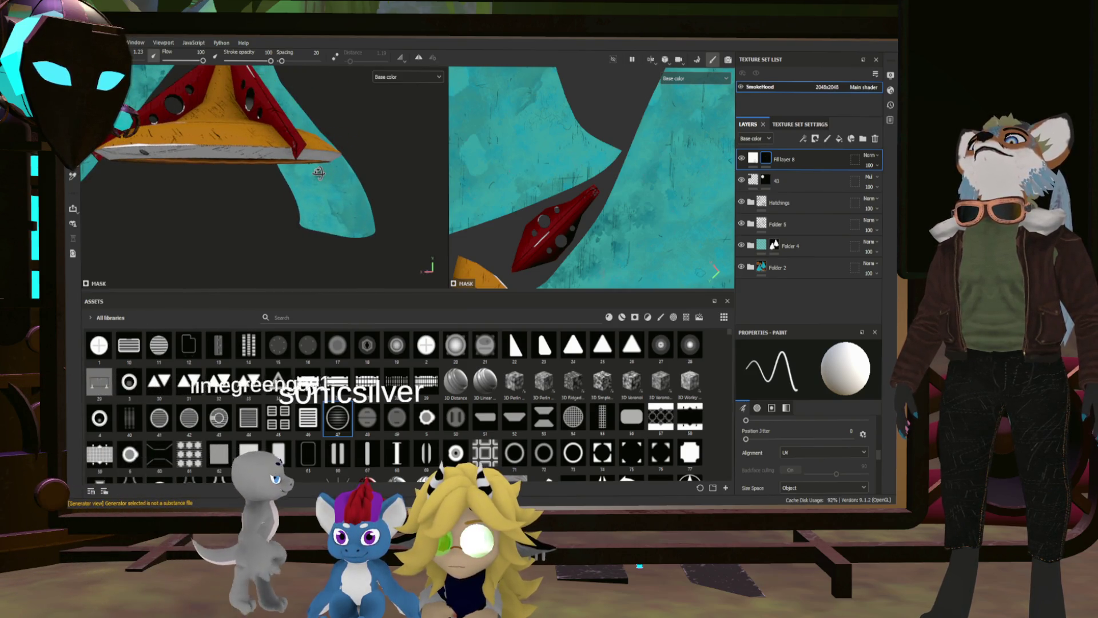
drag(319, 172, 229, 166)
scroll(up, 3)
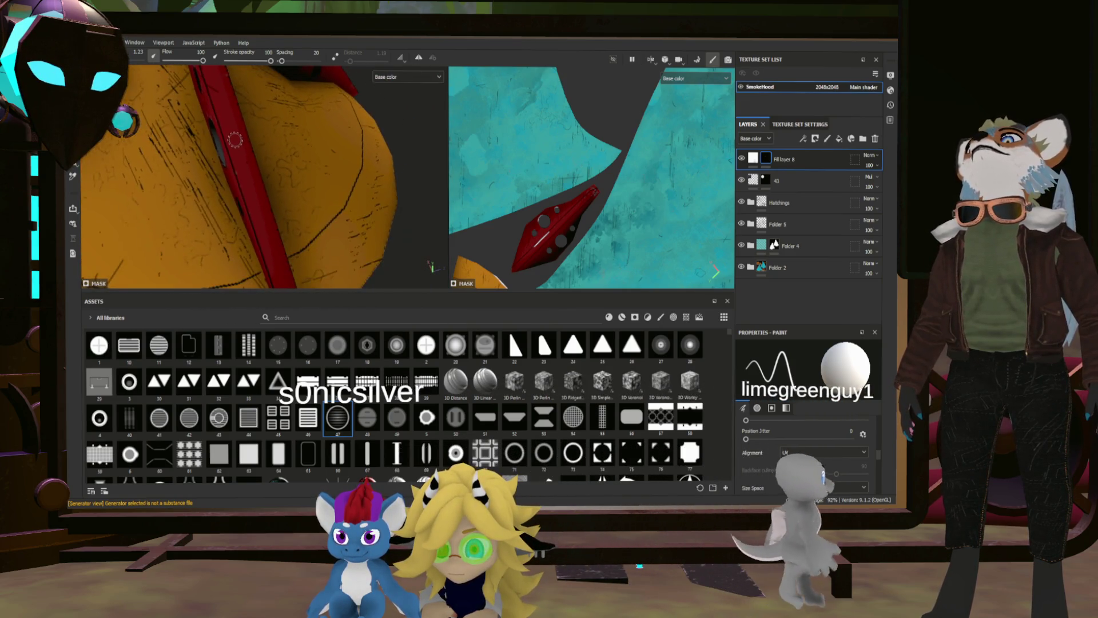
scroll(down, 3)
drag(217, 141, 302, 139)
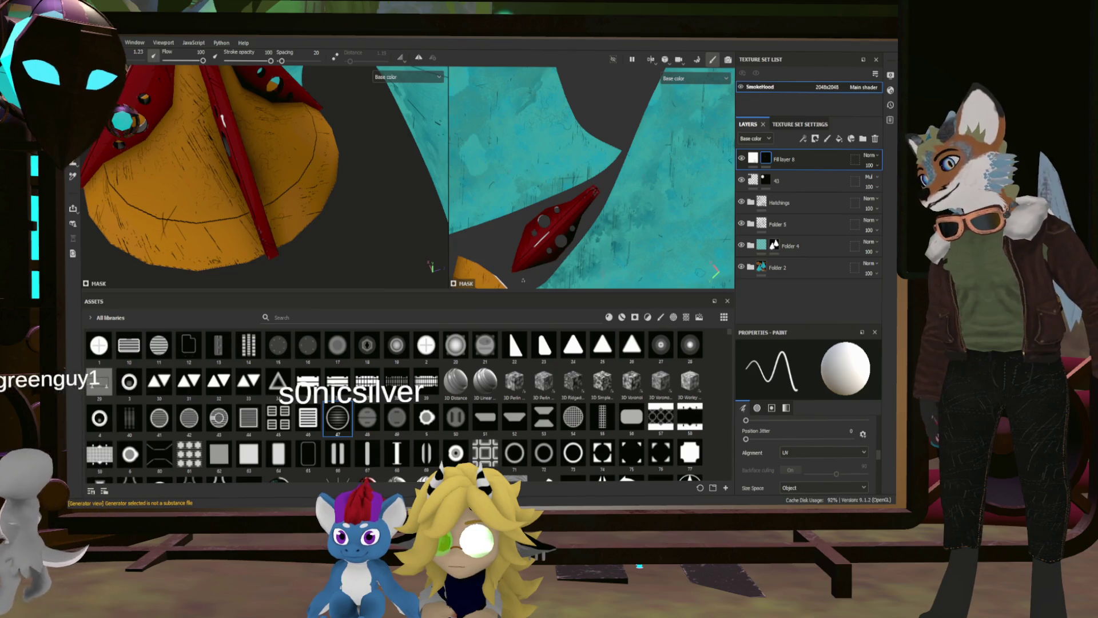
scroll(up, 3)
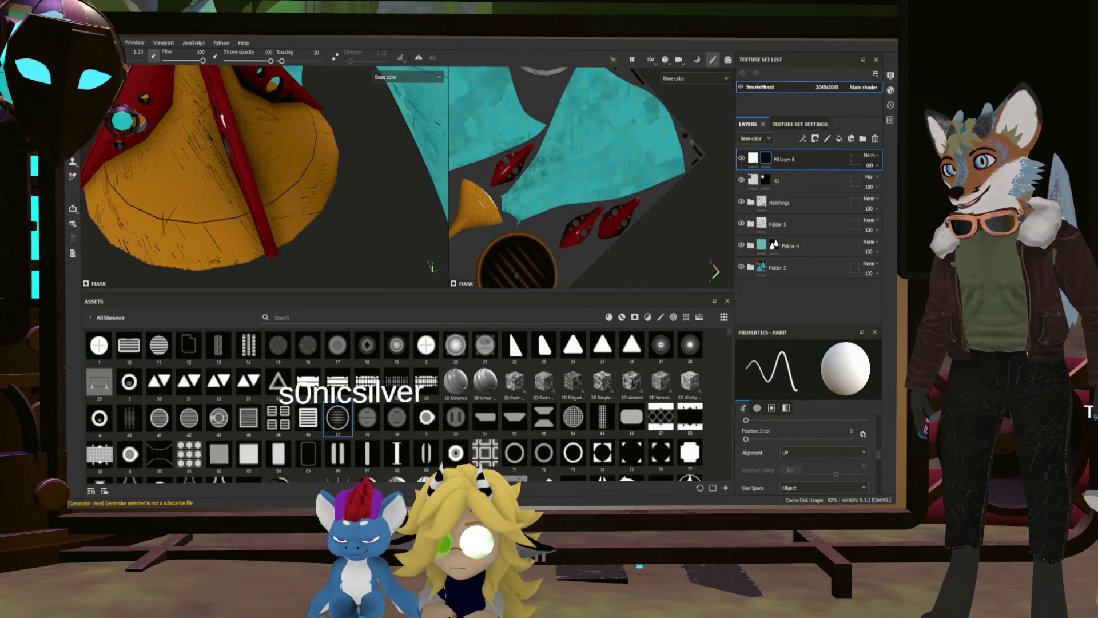
Try a straight white line on the red fin, undo it, and reduce the brush size.
scroll(up, 3)
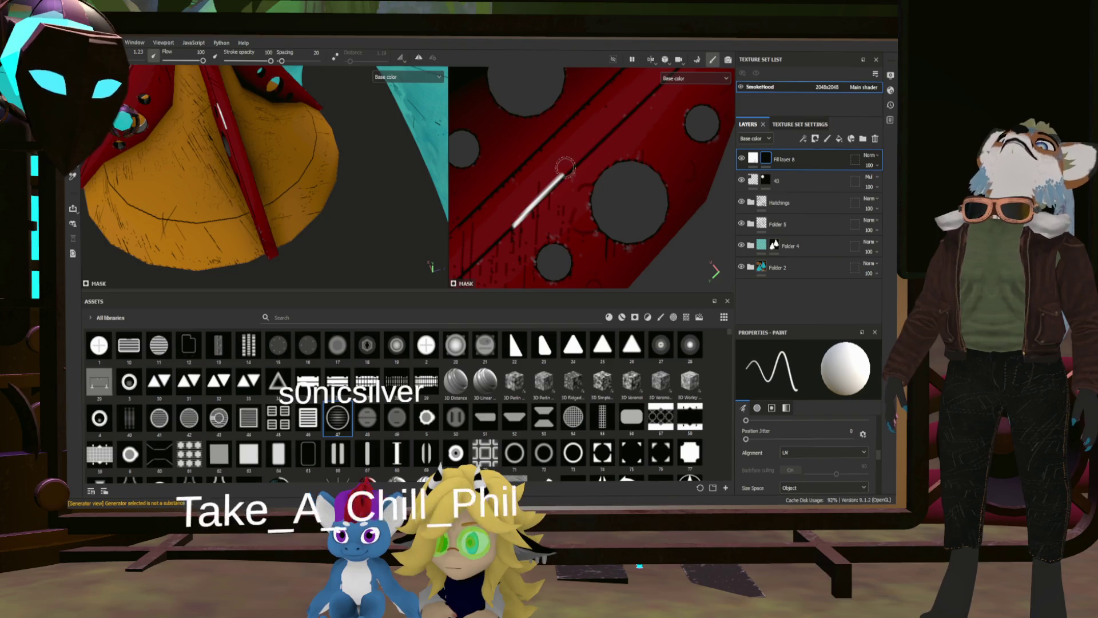
click(597, 132)
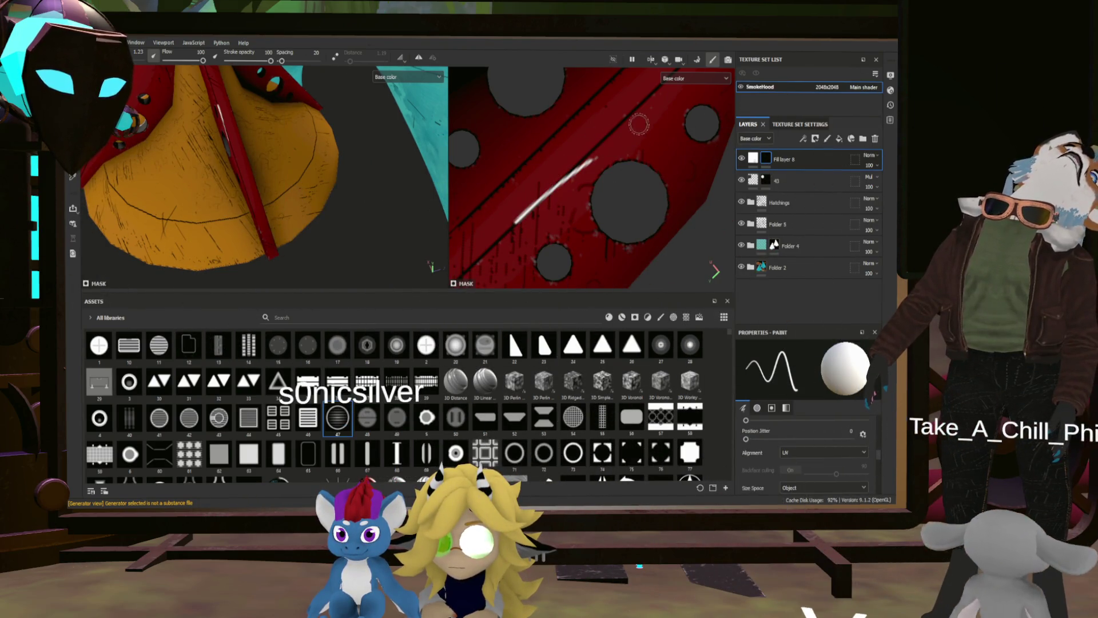
key(ctrl+z)
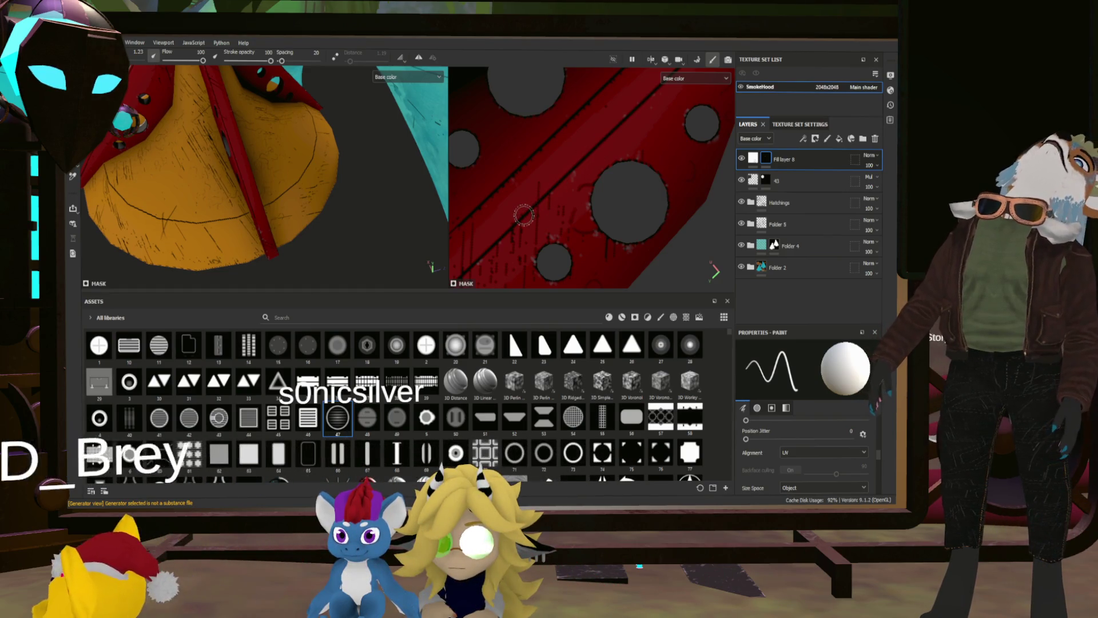
key([)
key([)
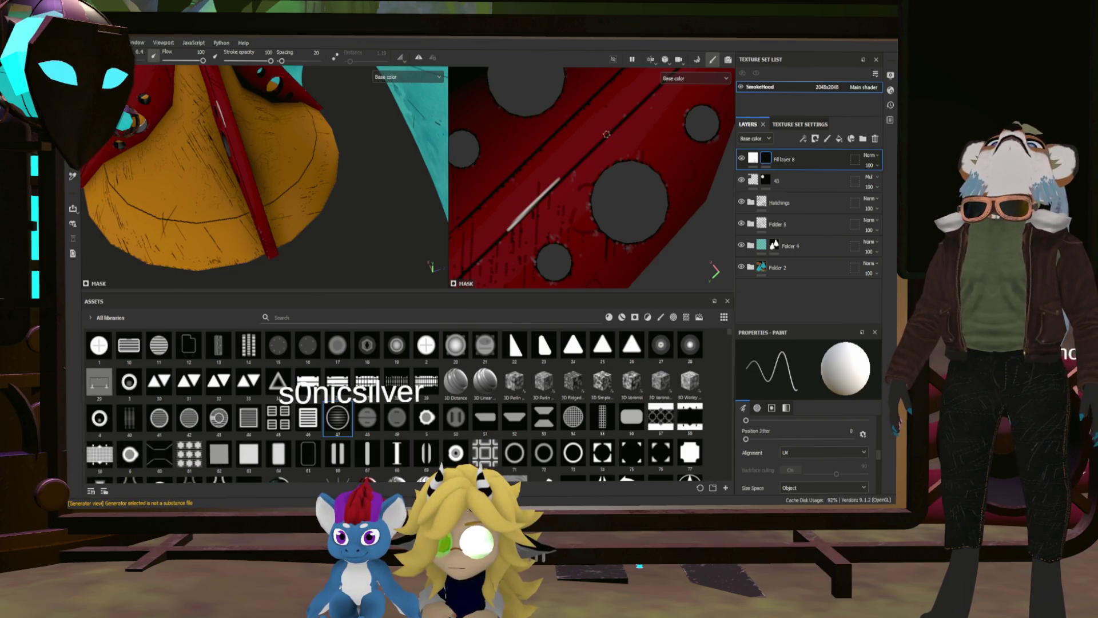
Paint a white highlight along the edge of a hole in the red strap.
drag(268, 114, 292, 107)
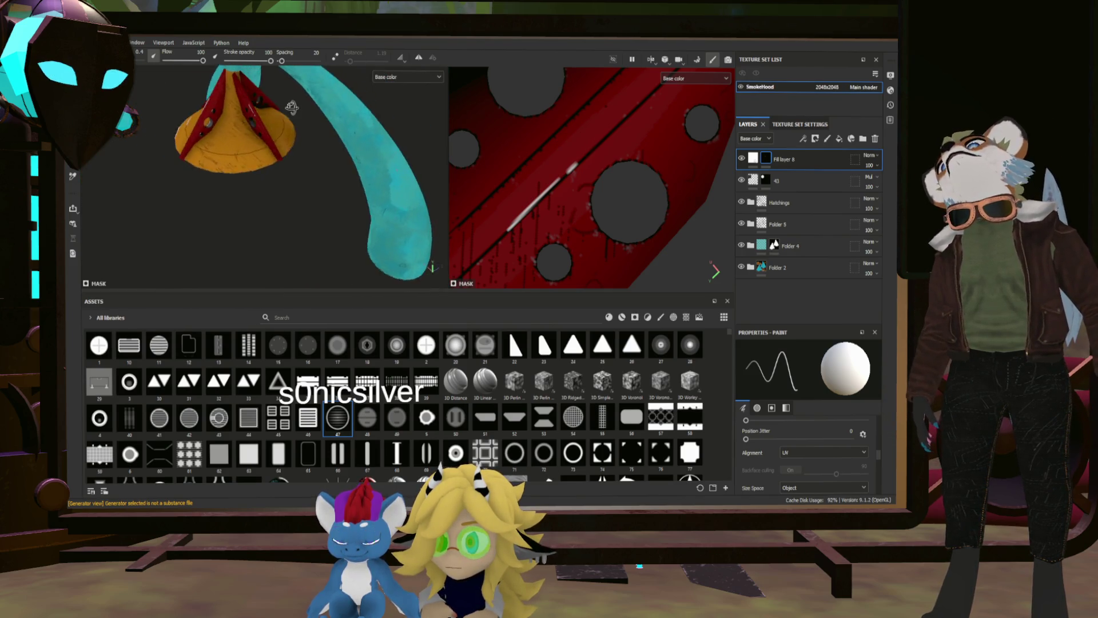
scroll(up, 3)
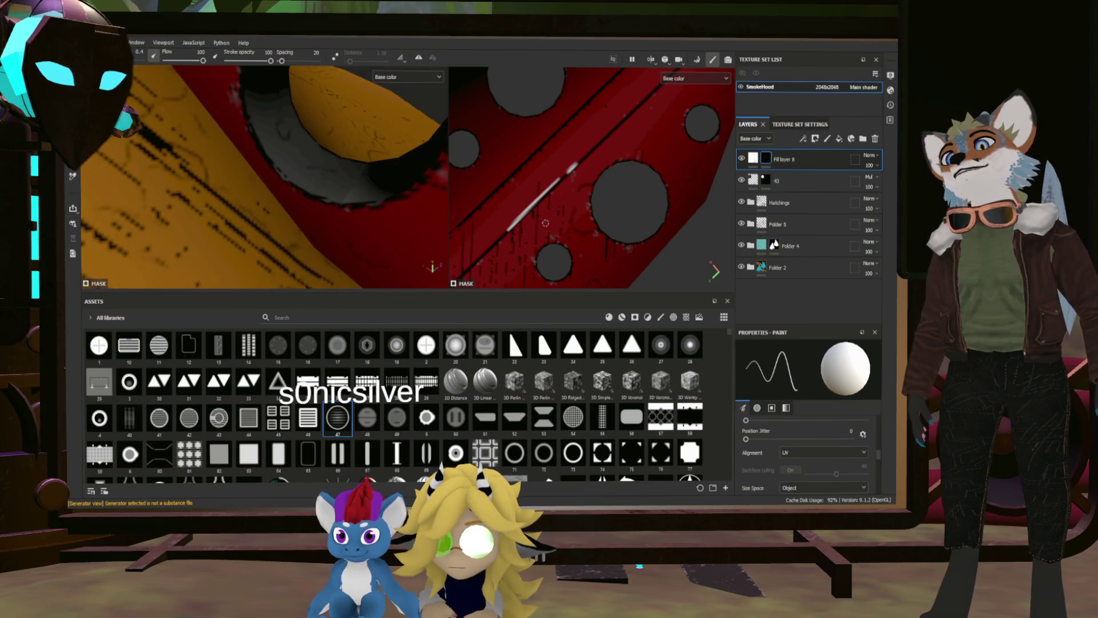
drag(389, 155, 375, 191)
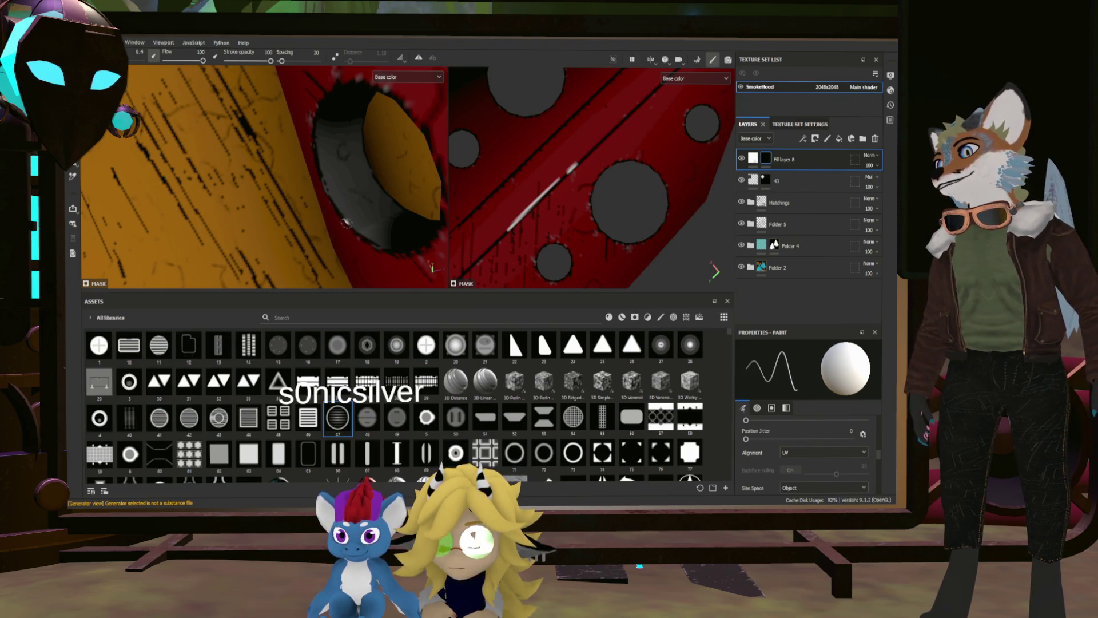
drag(373, 234, 341, 199)
drag(256, 228, 304, 184)
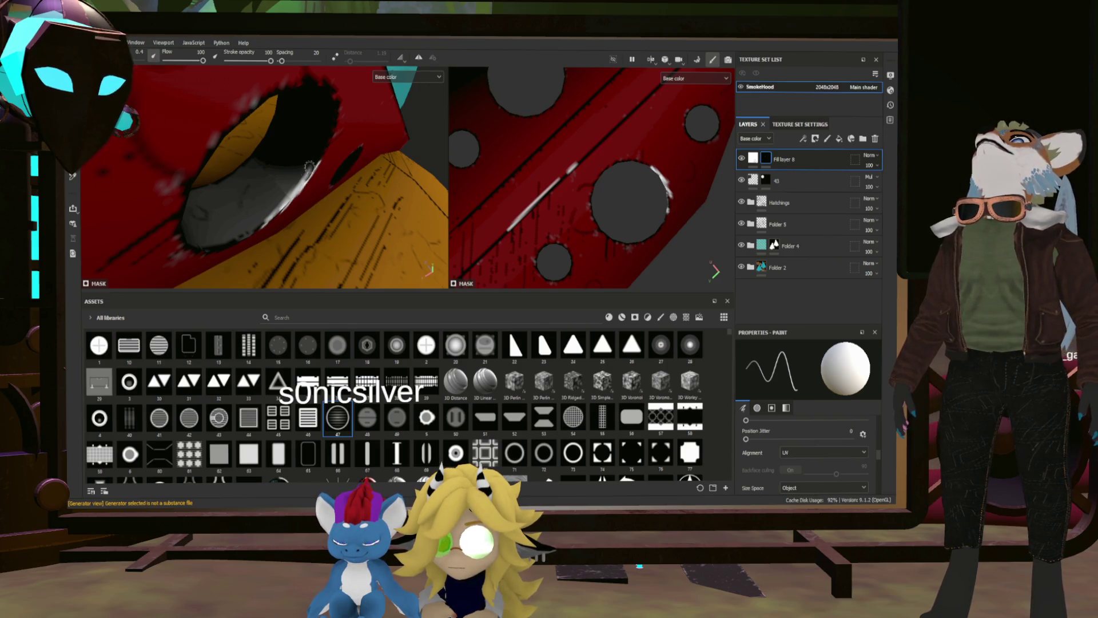
Paint a second white highlight along the black edge of another strap hole.
drag(310, 167, 220, 128)
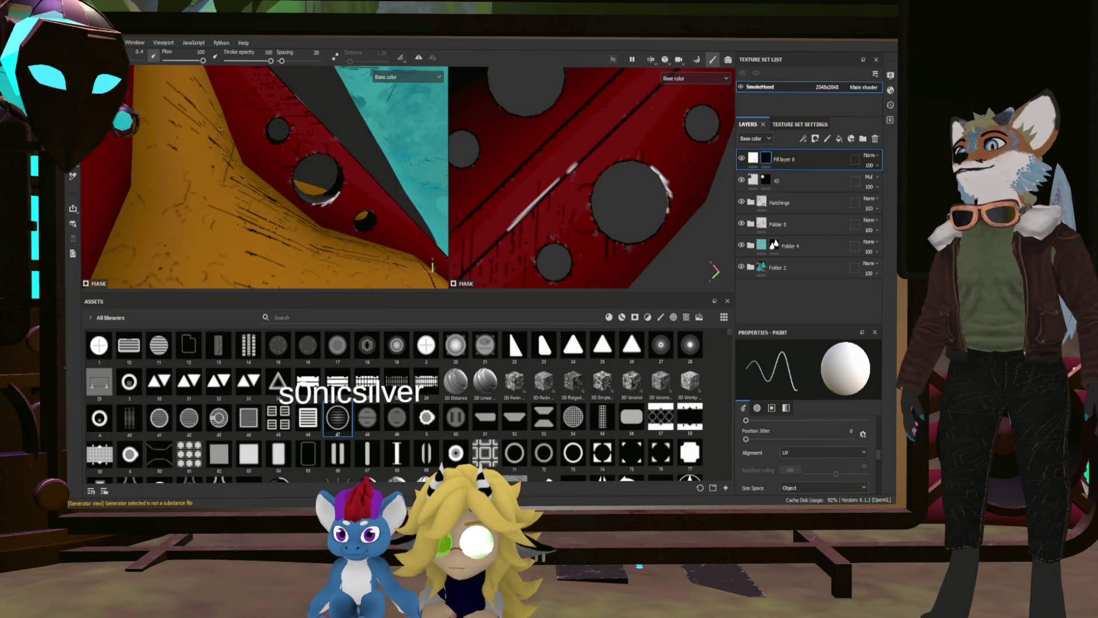
drag(282, 171, 381, 241)
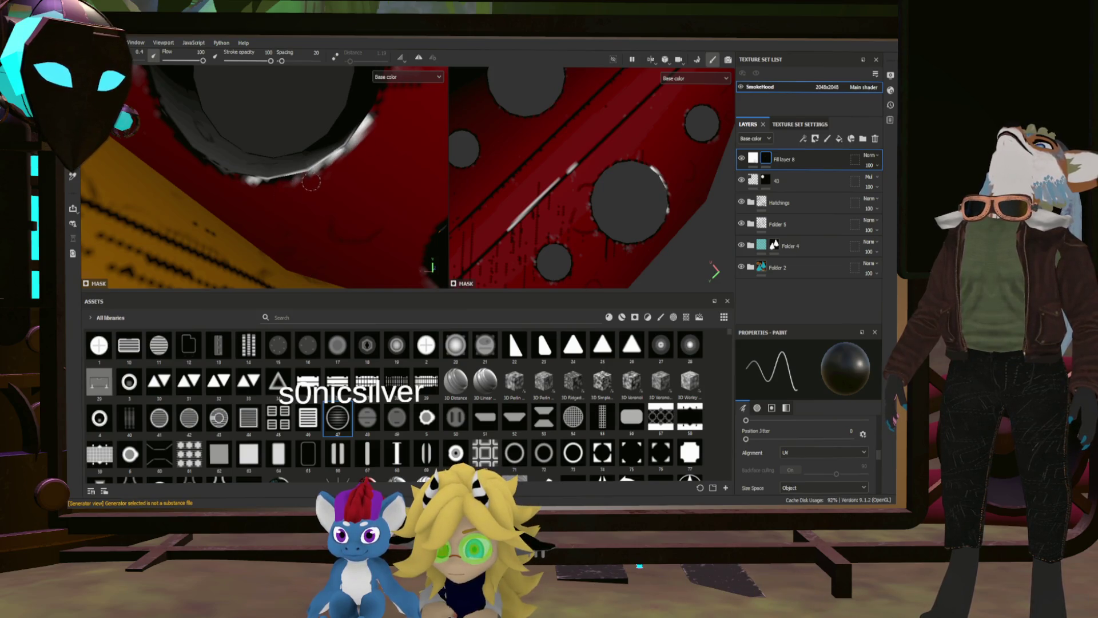
drag(377, 114, 252, 143)
scroll(up, 3)
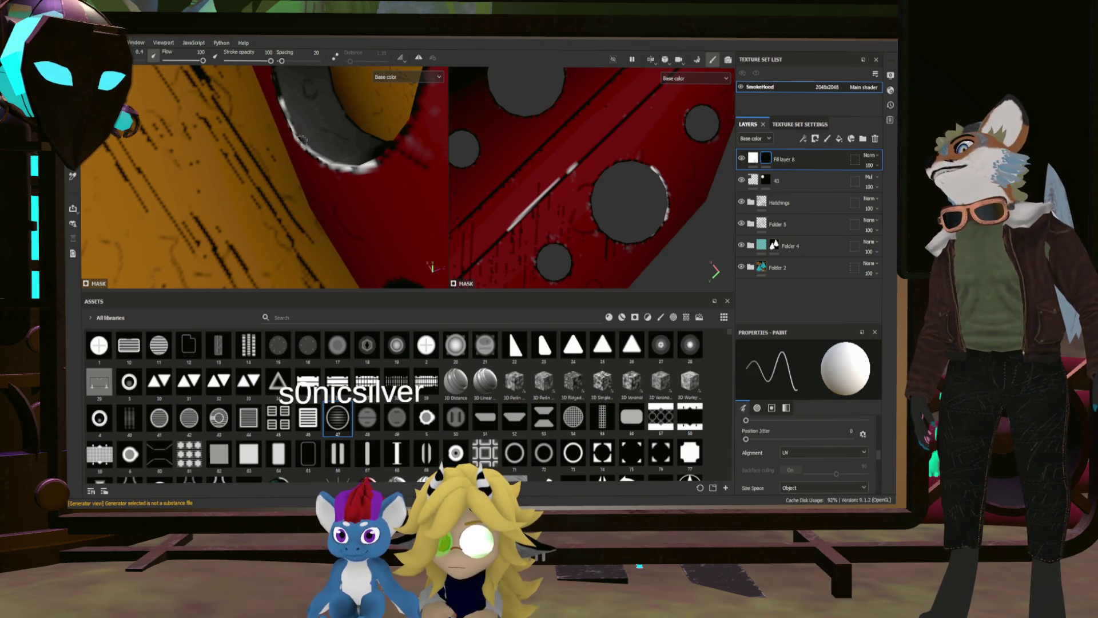
scroll(down, 3)
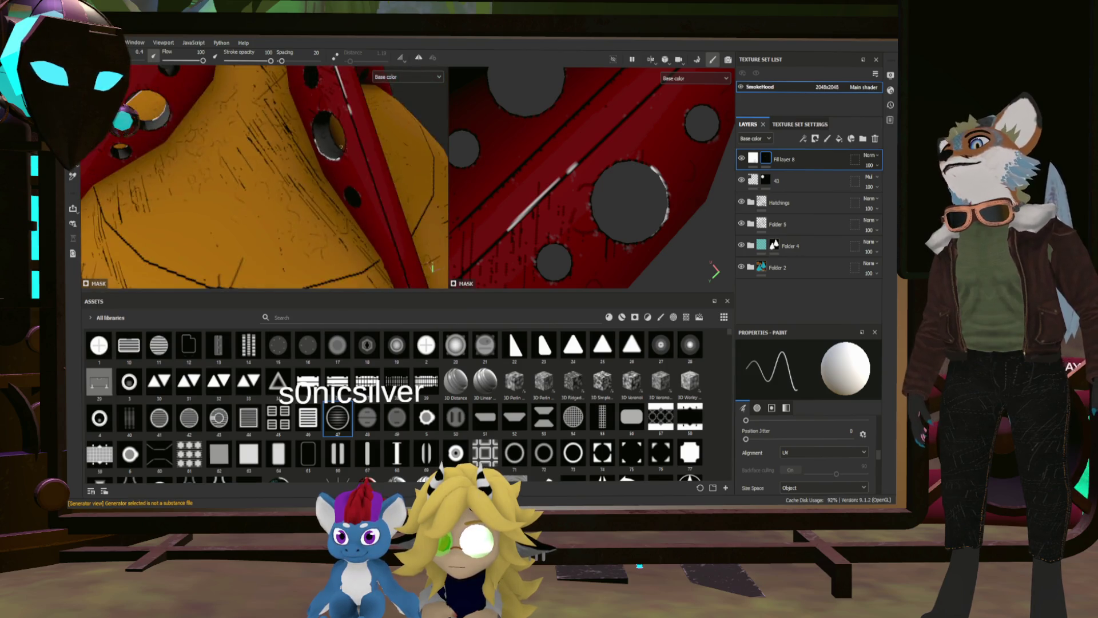
drag(269, 170, 217, 186)
scroll(up, 3)
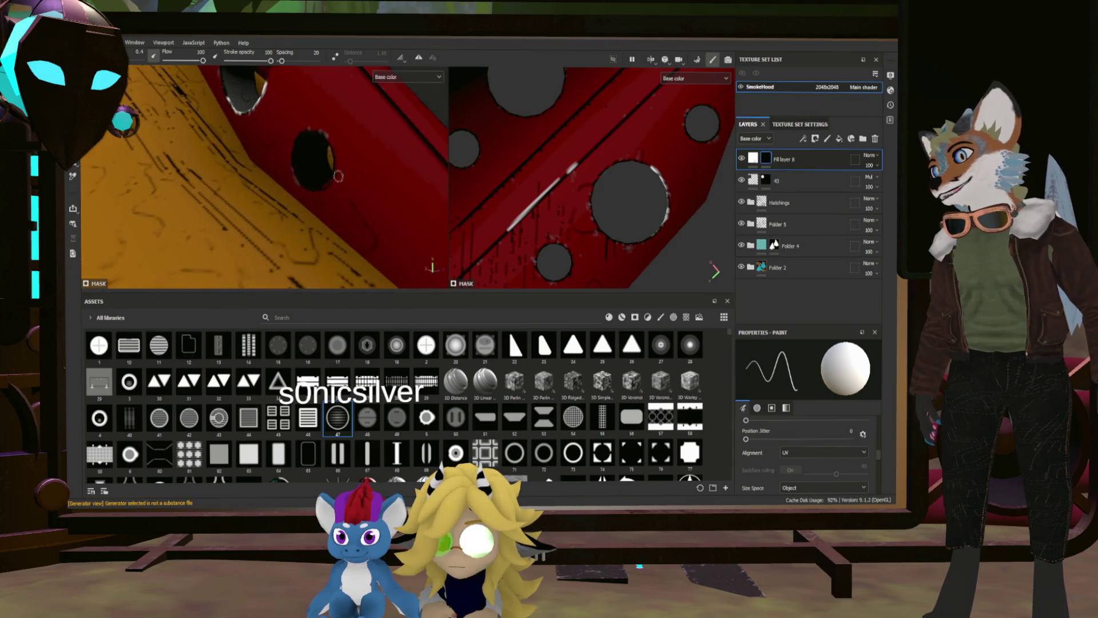
drag(284, 206, 377, 187)
drag(260, 143, 245, 154)
scroll(down, 3)
scroll(up, 3)
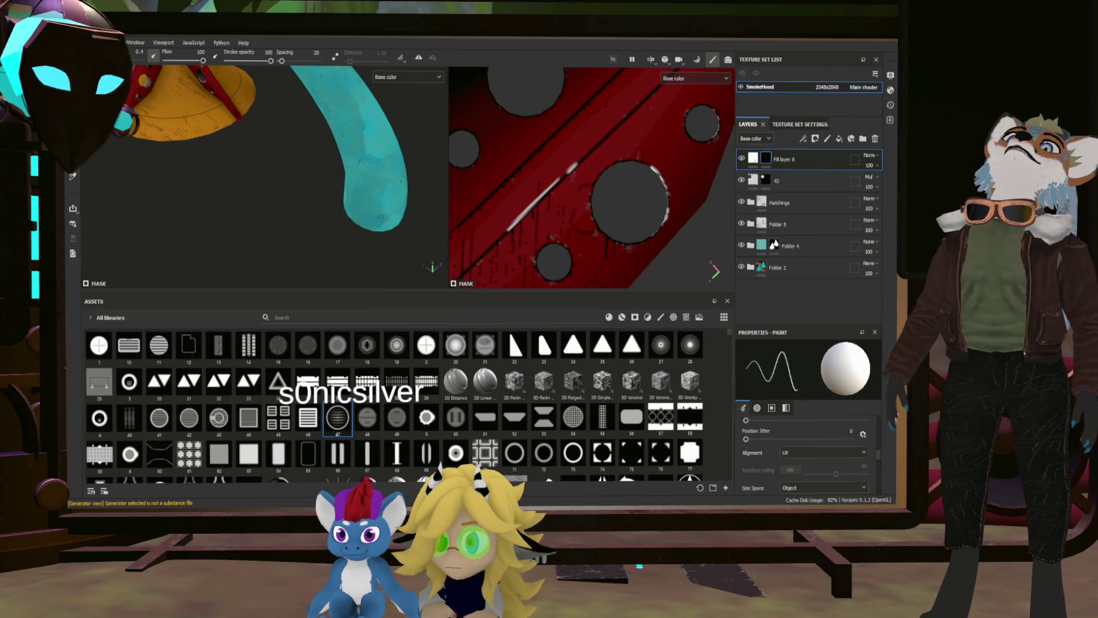
drag(389, 175, 376, 172)
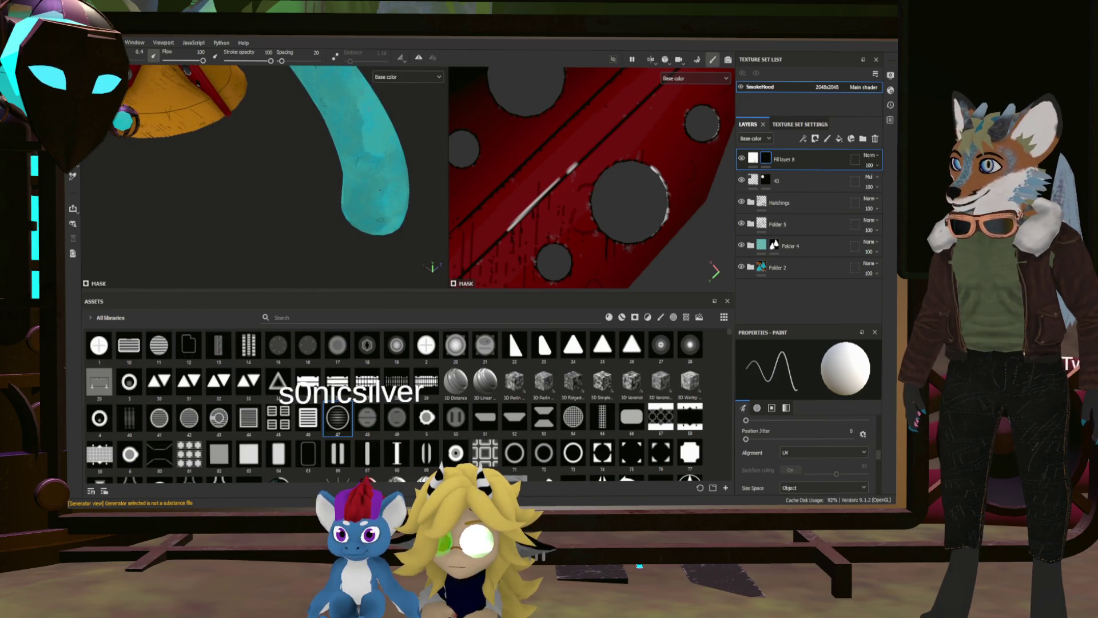
Raise the brush size to 10 and paint a white highlight stroke on the cyan strap.
drag(379, 189, 380, 189)
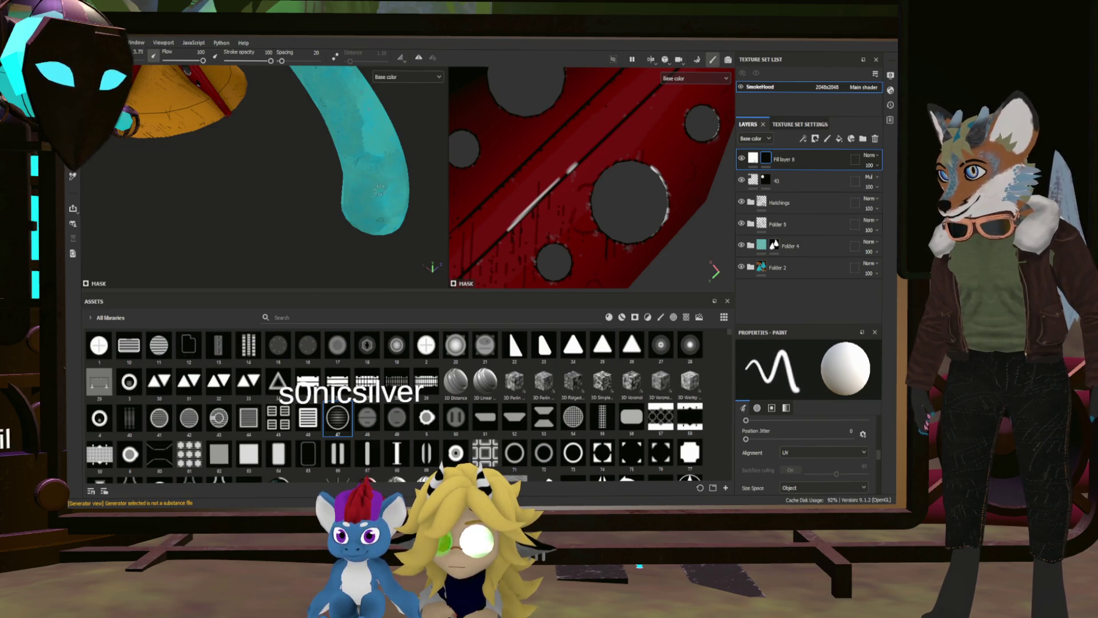
drag(366, 179, 373, 198)
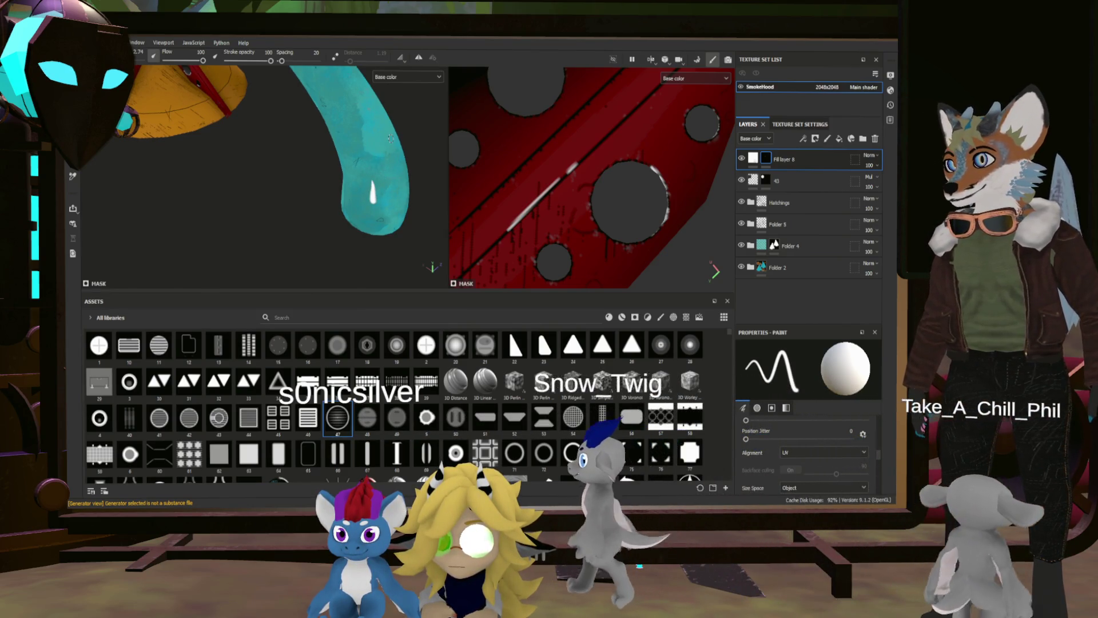
scroll(down, 3)
drag(390, 138, 320, 172)
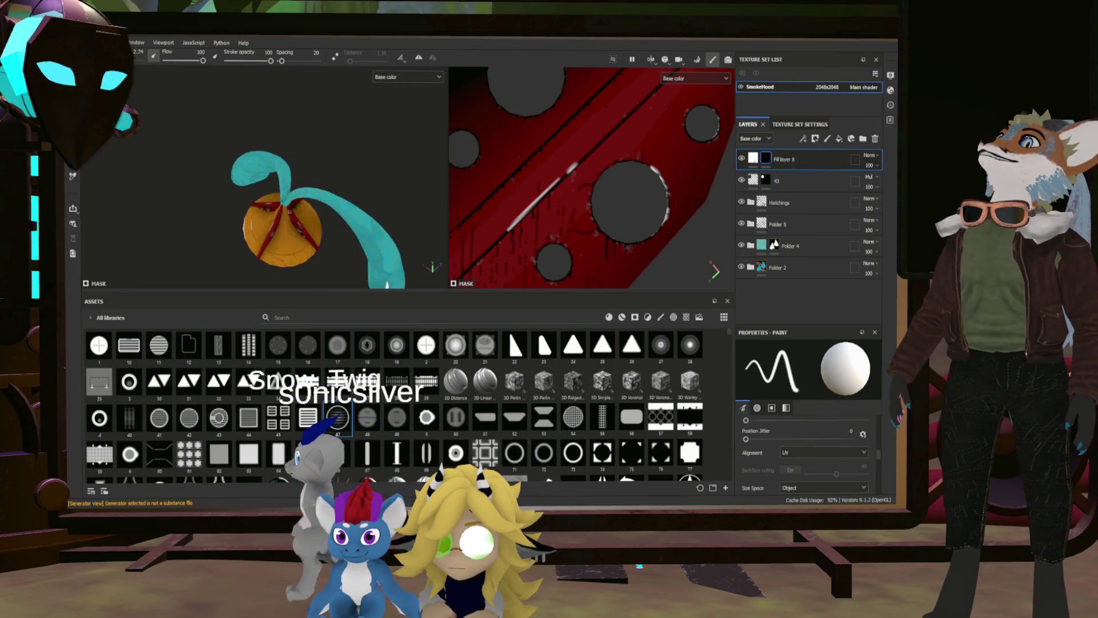
scroll(up, 3)
drag(338, 217, 310, 150)
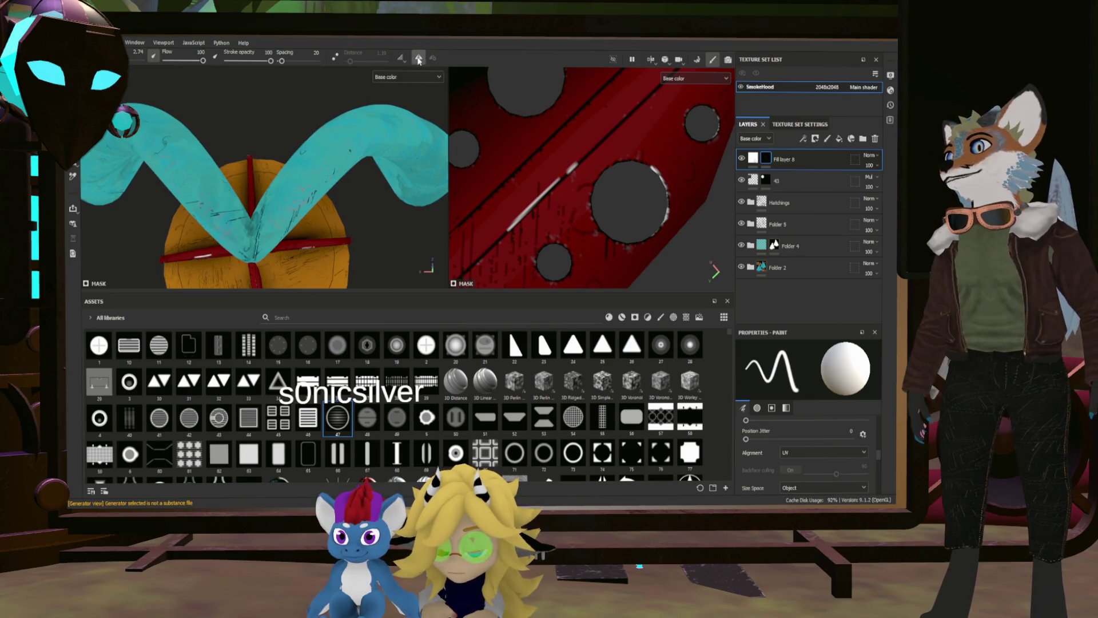
Add mirrored white highlight dabs and a stroke on the cyan tubes.
click(283, 199)
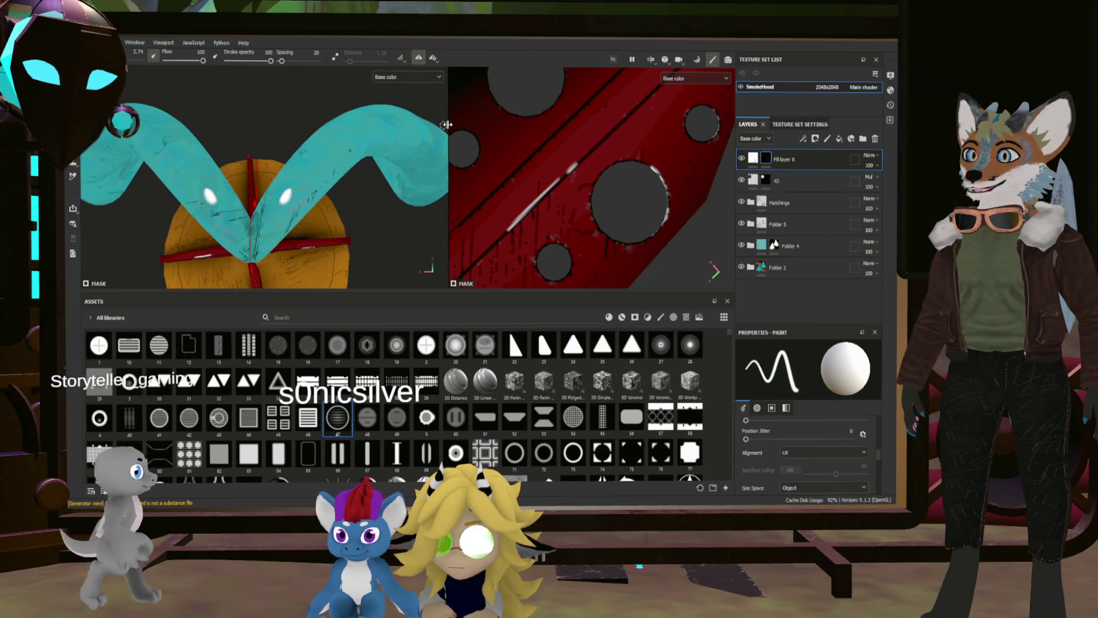
drag(347, 133, 372, 117)
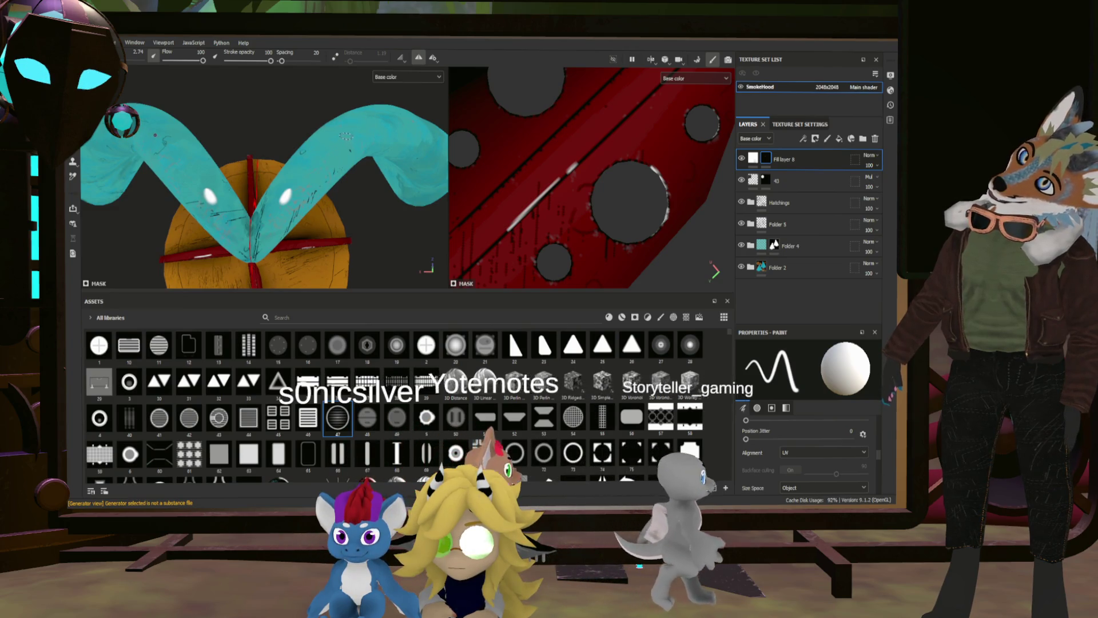
drag(443, 122, 323, 186)
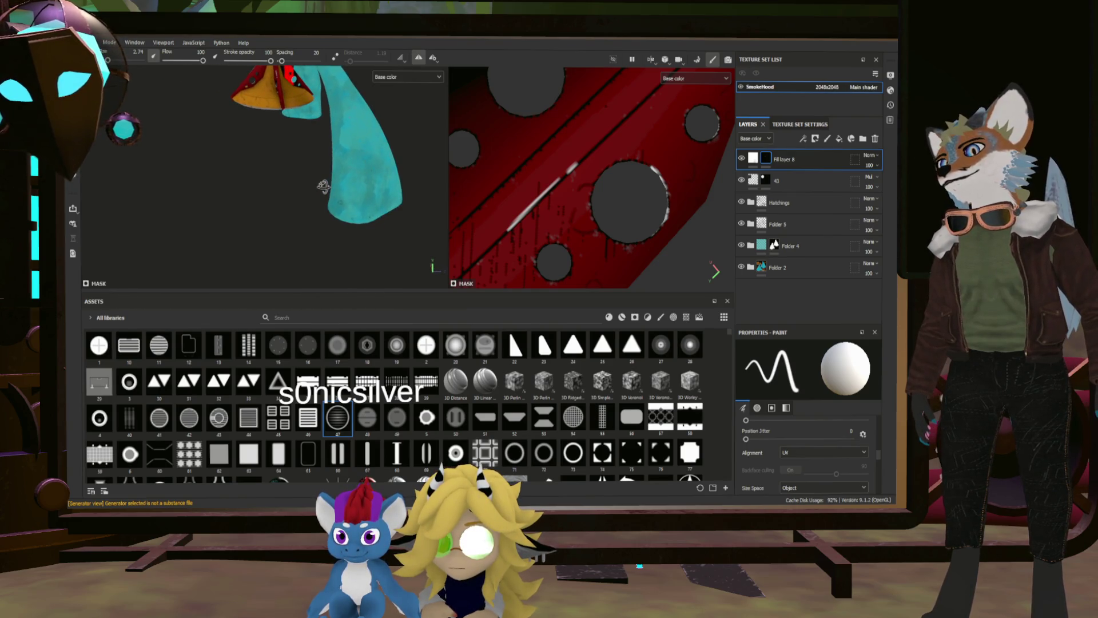
Orbit to a front view of the orange bell and its red stripes.
scroll(down, 3)
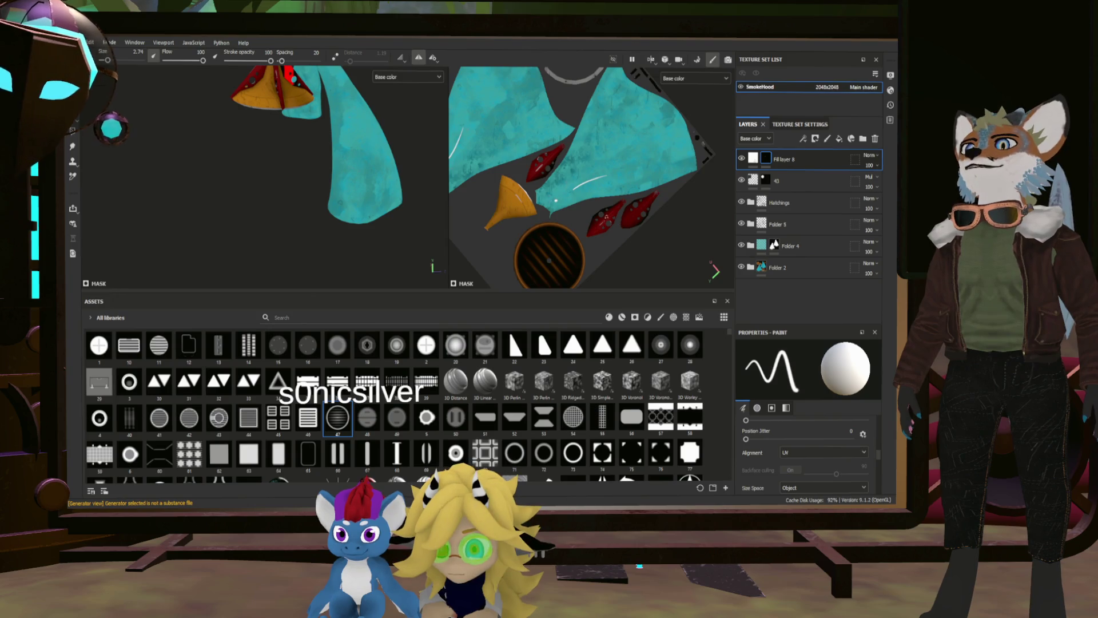
scroll(up, 3)
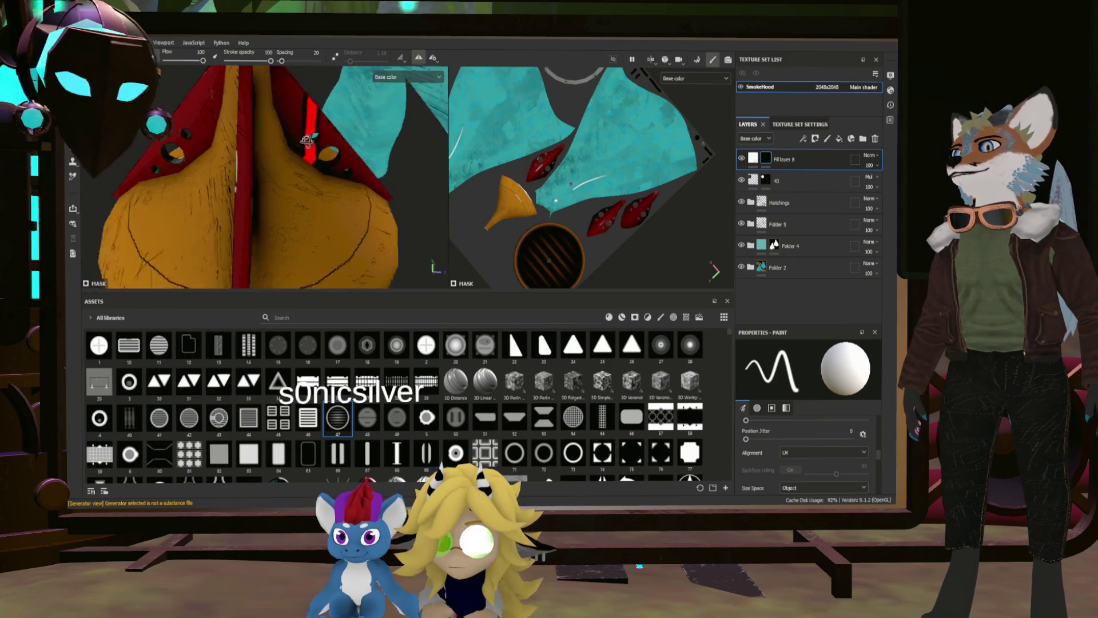
drag(183, 147, 355, 137)
scroll(down, 3)
scroll(up, 3)
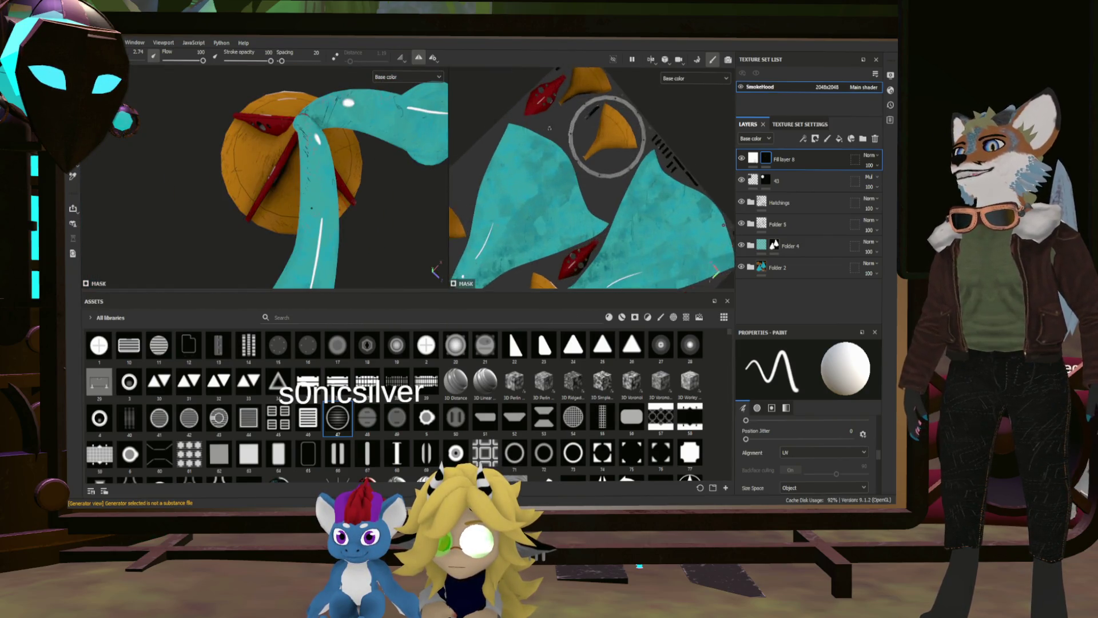
drag(269, 120, 408, 60)
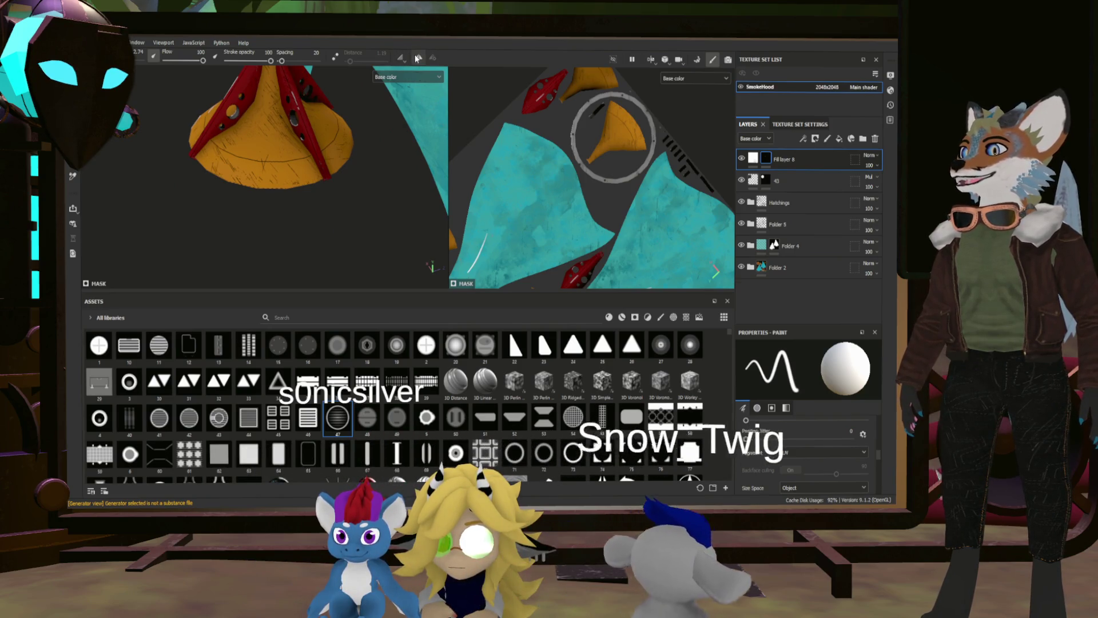
drag(343, 183, 357, 201)
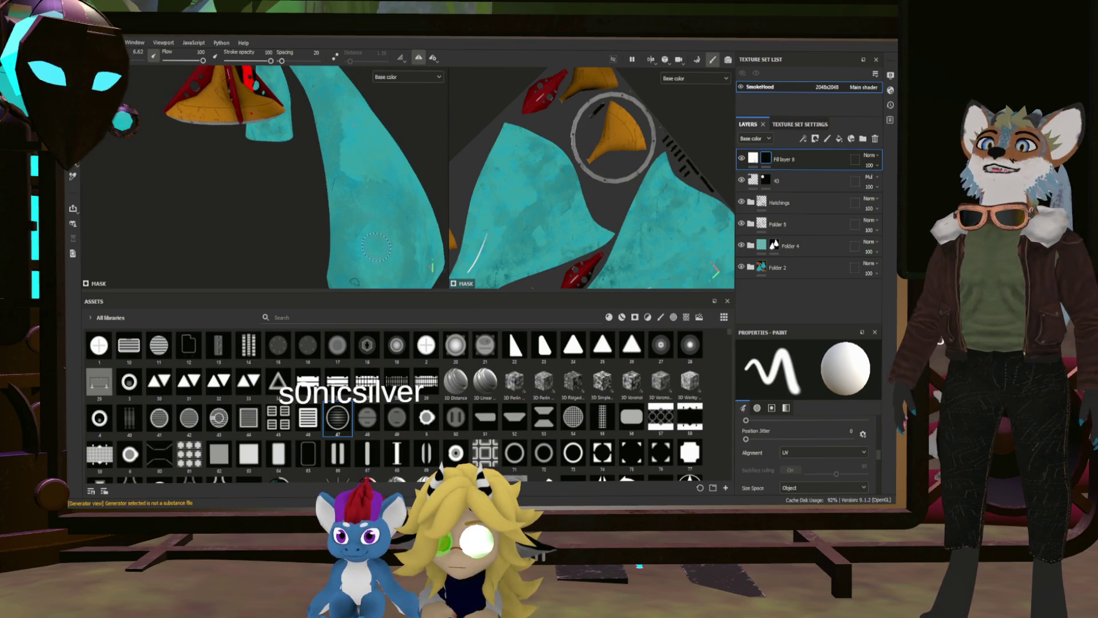
Reframe the whole tube-and-bell model and add a new fill layer on top.
scroll(down, 3)
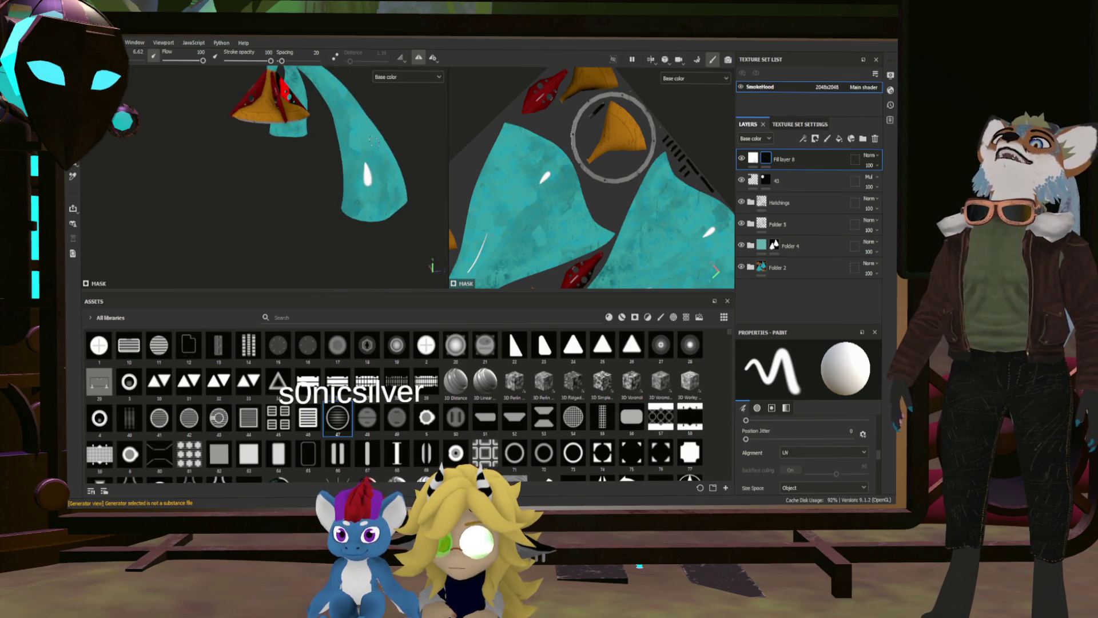
drag(357, 121, 455, 182)
scroll(up, 3)
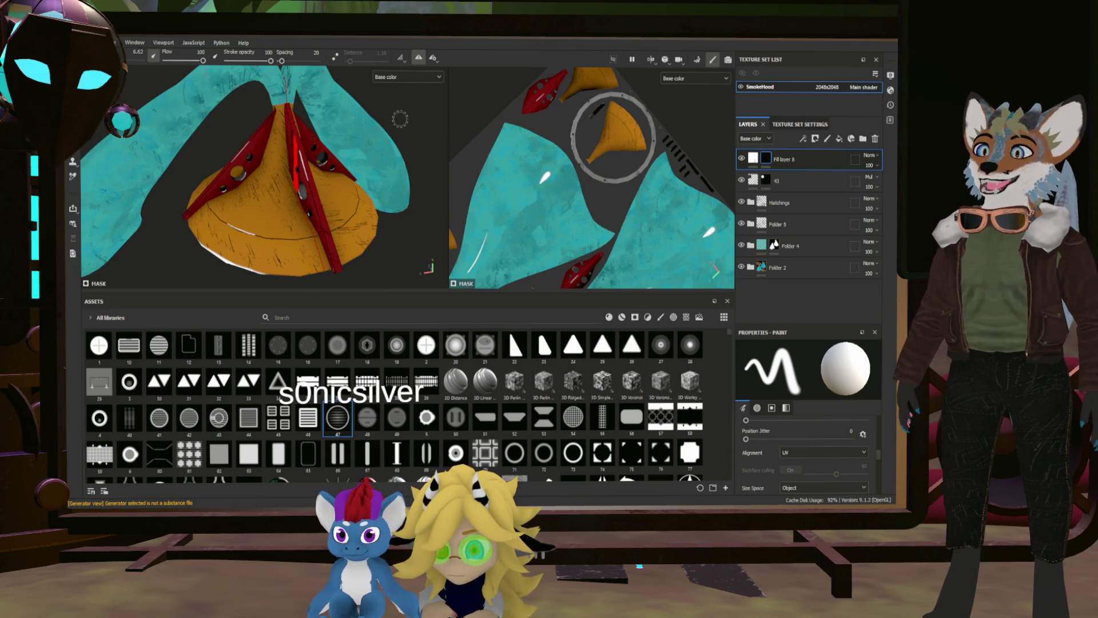
drag(395, 130, 382, 184)
scroll(up, 3)
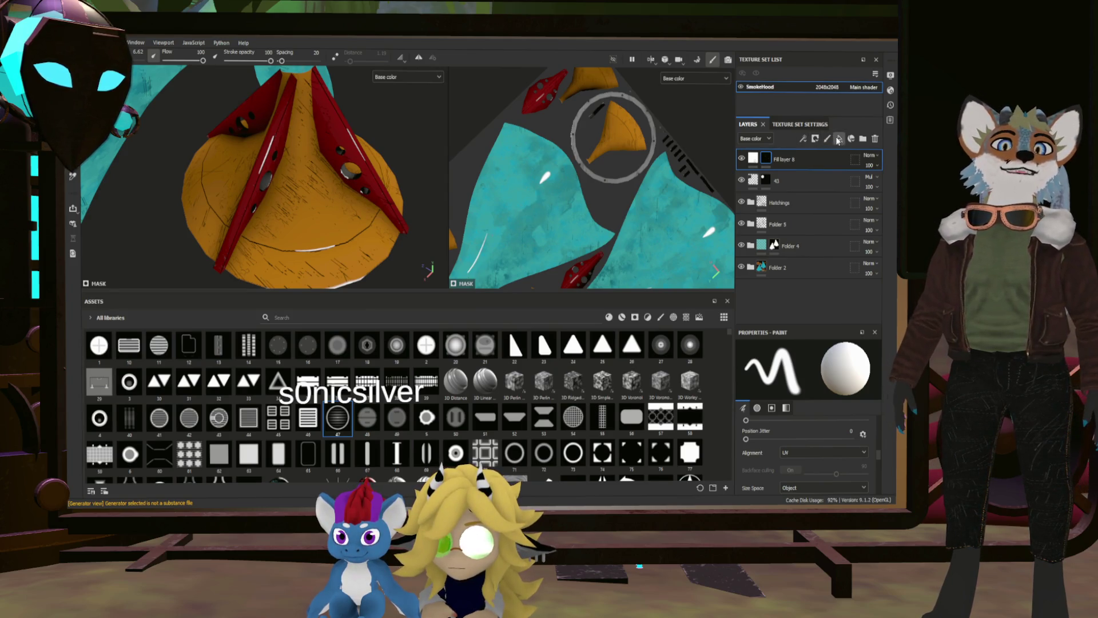
click(839, 139)
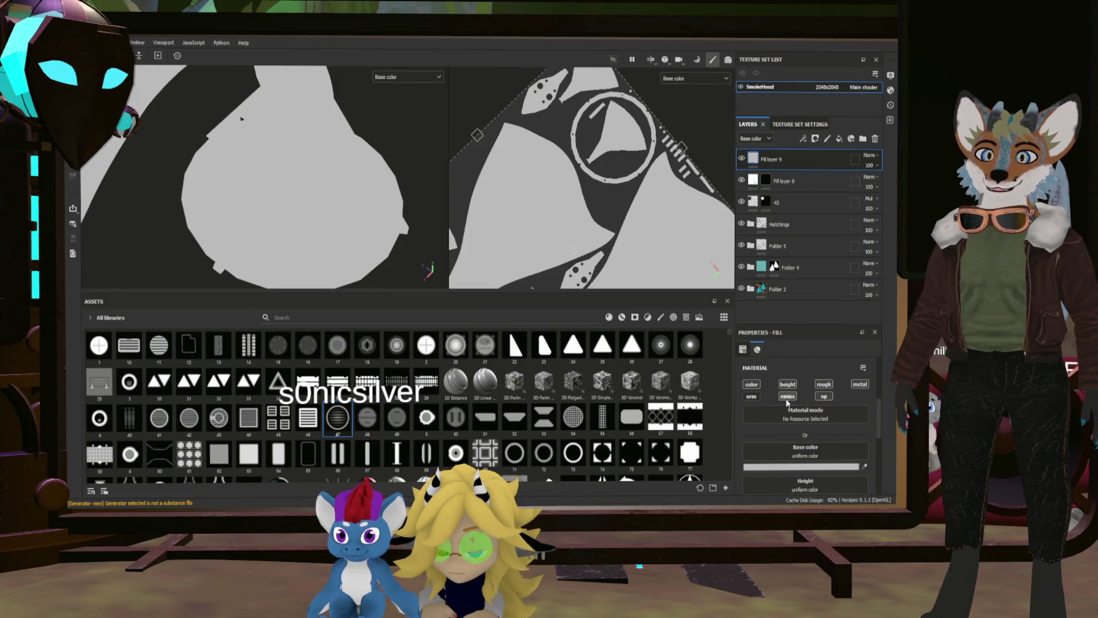
Turn off the roughness and metallic channels on Fill layer 9.
click(823, 384)
click(859, 385)
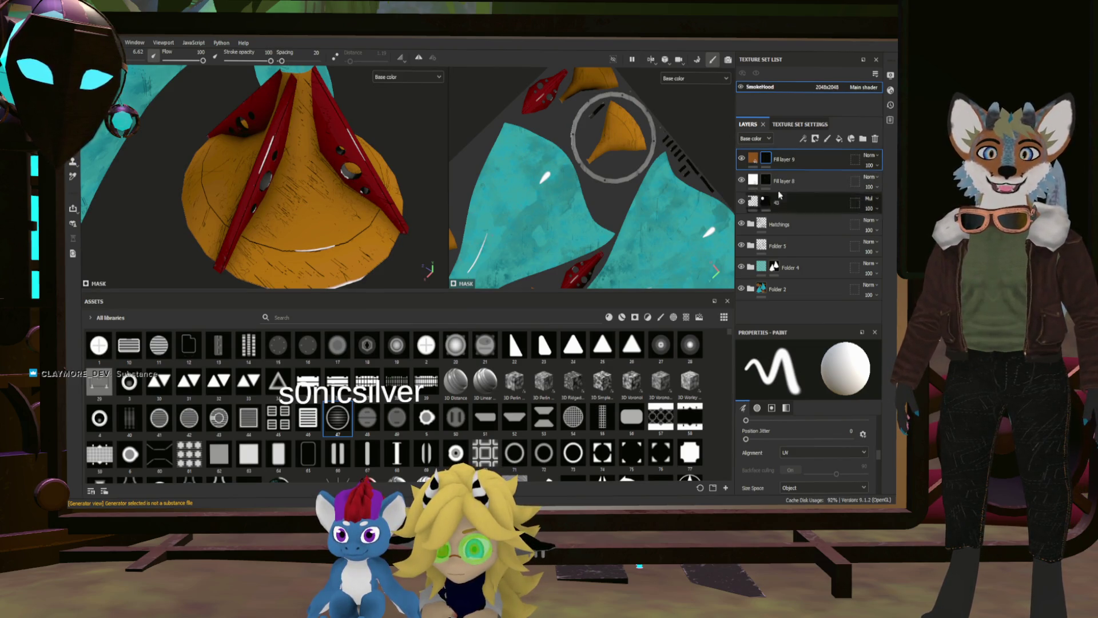
scroll(down, 3)
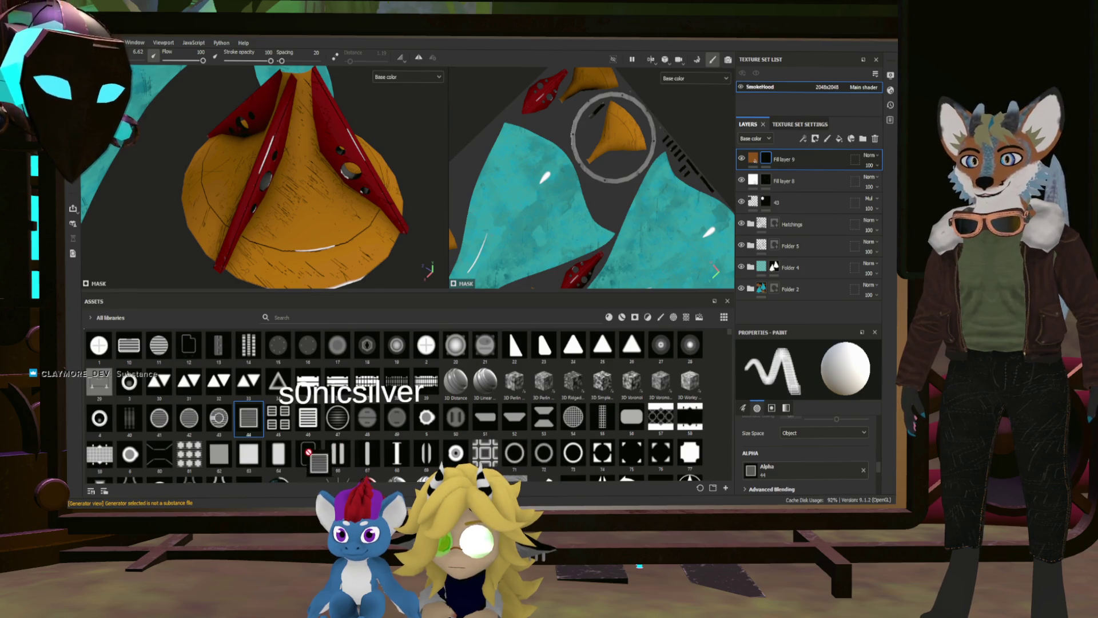
Scroll through the brush's Paint properties to check size, flow and jitter.
scroll(up, 3)
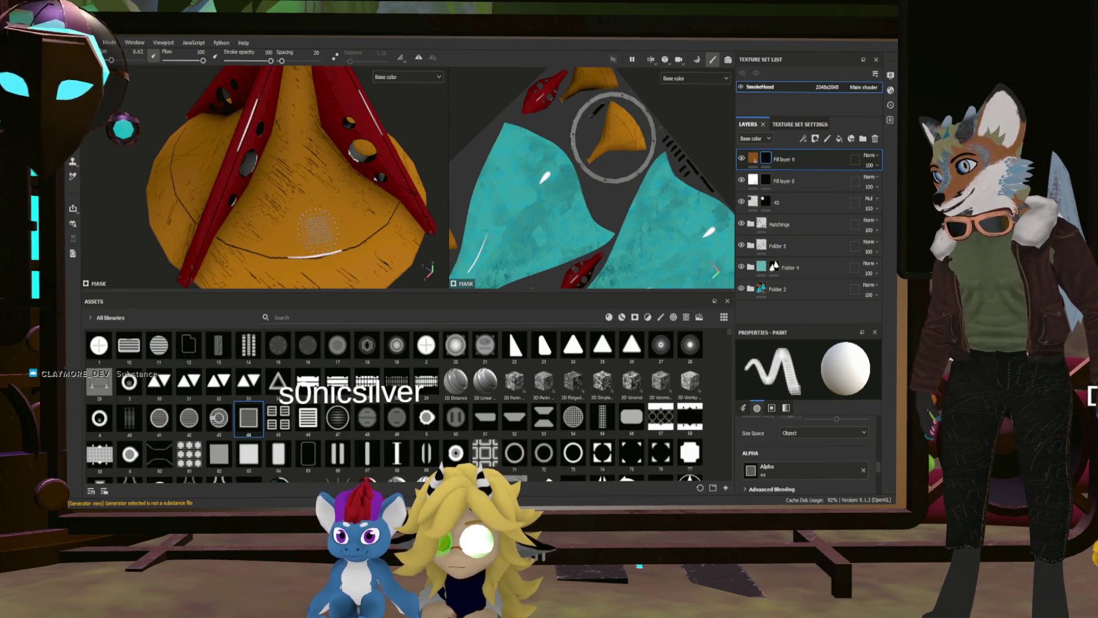
scroll(up, 3)
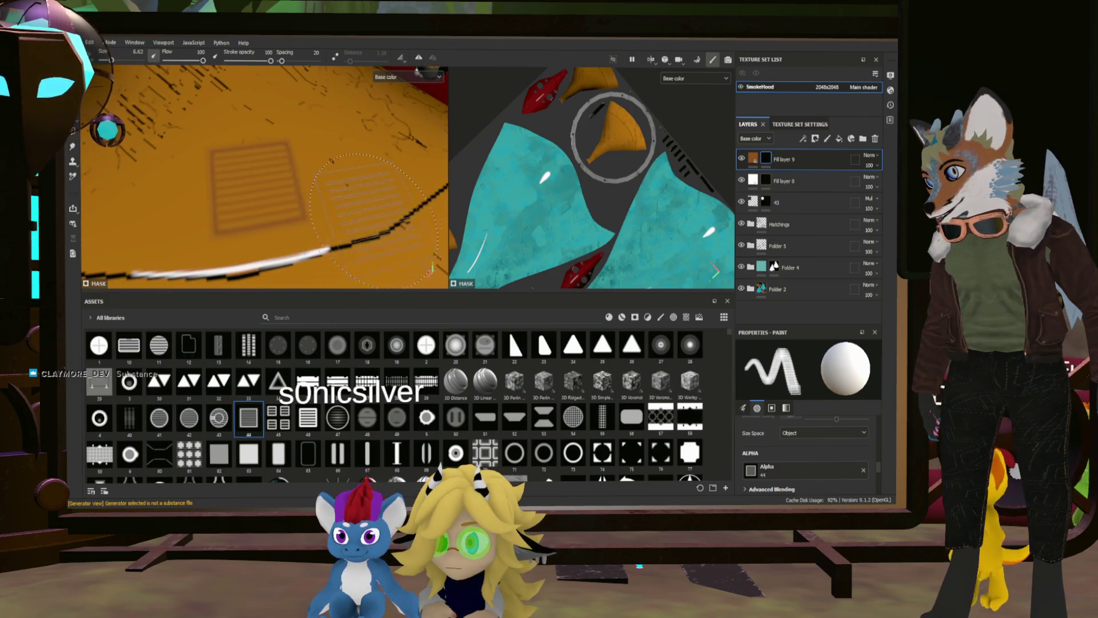
scroll(up, 3)
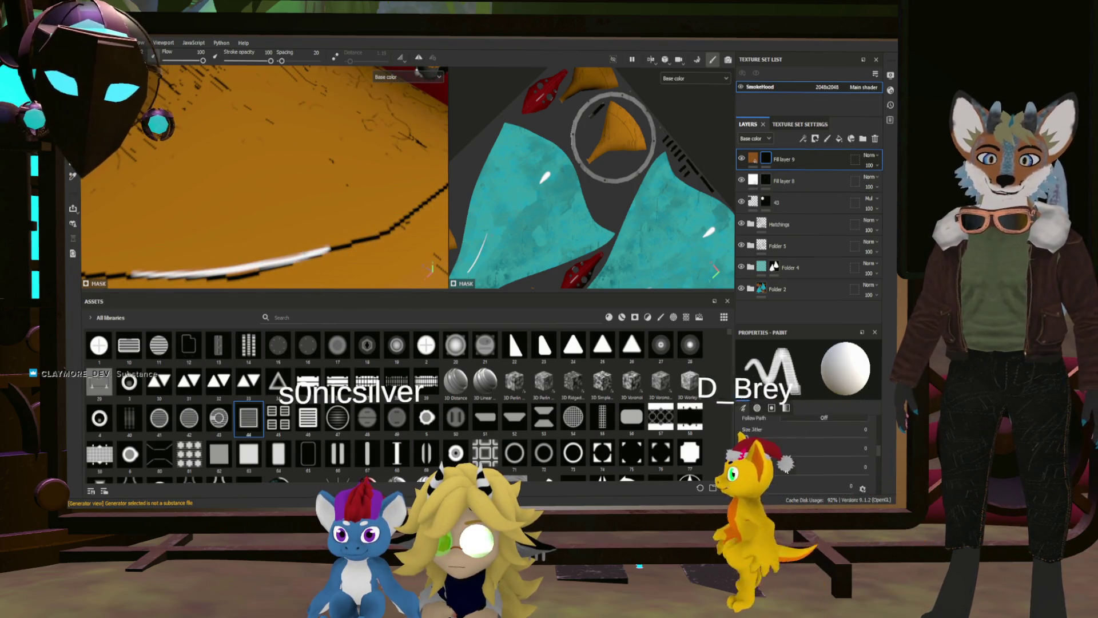
scroll(up, 3)
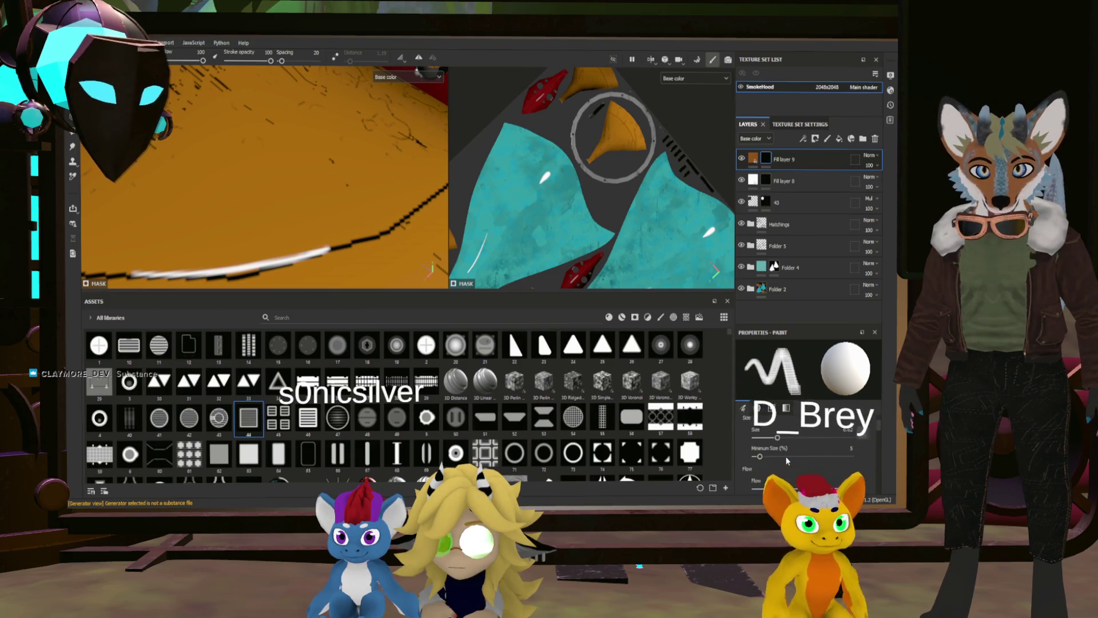
scroll(down, 3)
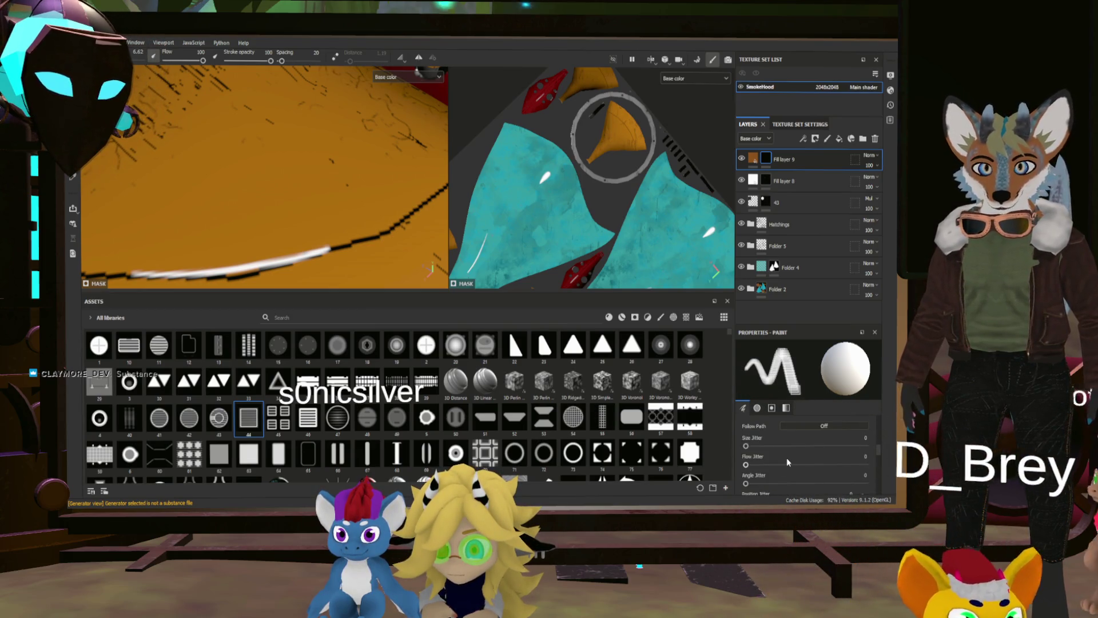
scroll(down, 3)
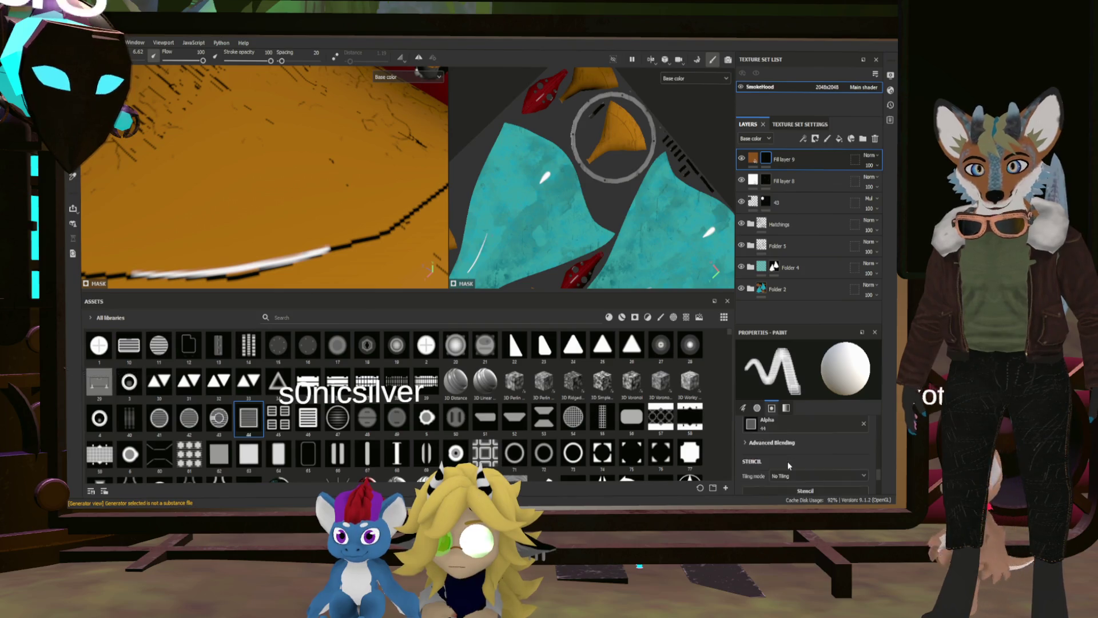
scroll(up, 3)
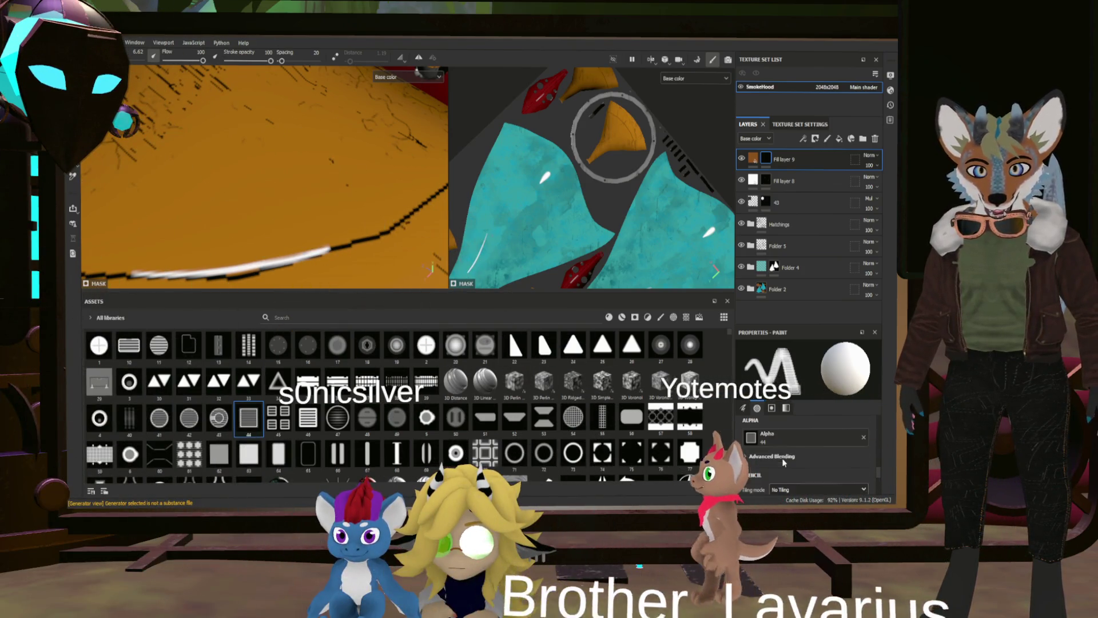
Expand the brush's Advanced Blending section to check Stamps Blending.
click(777, 461)
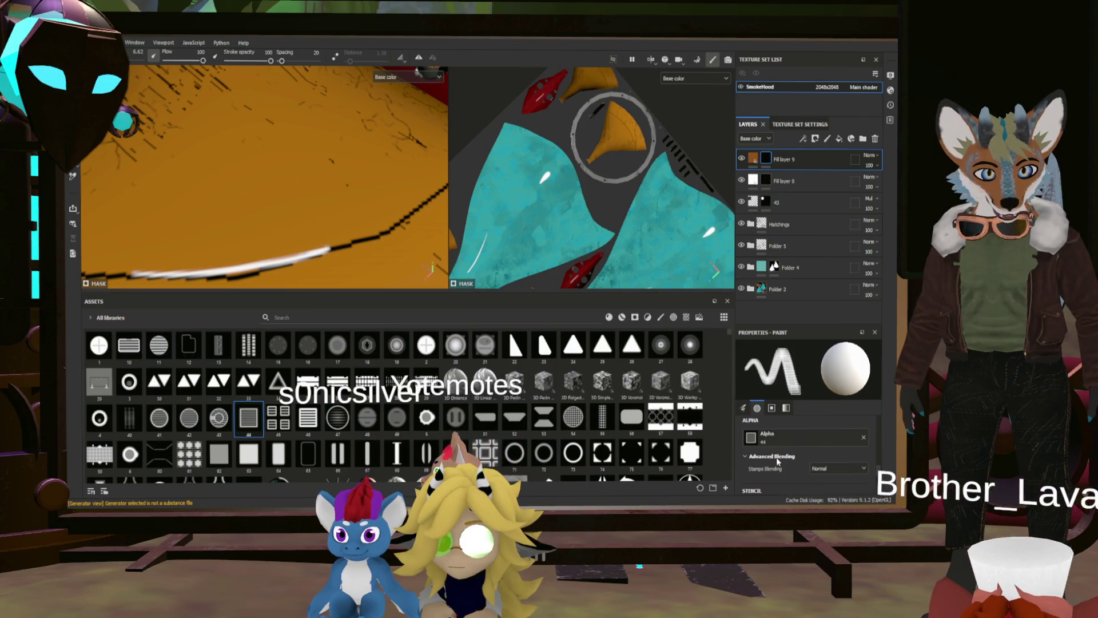
scroll(up, 3)
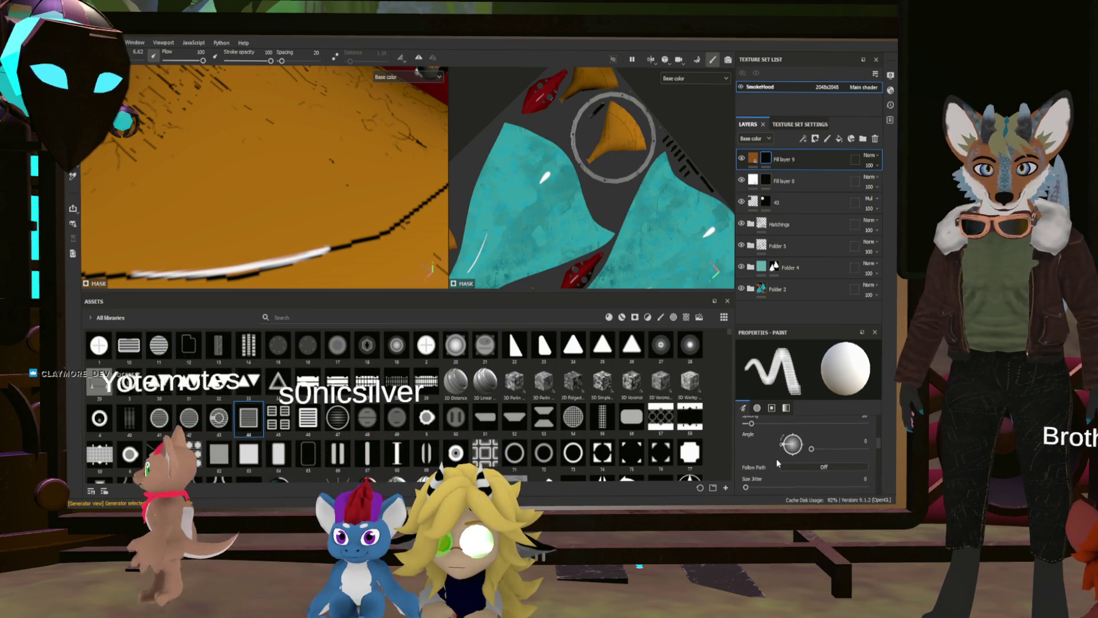
scroll(up, 3)
scroll(up, 3)
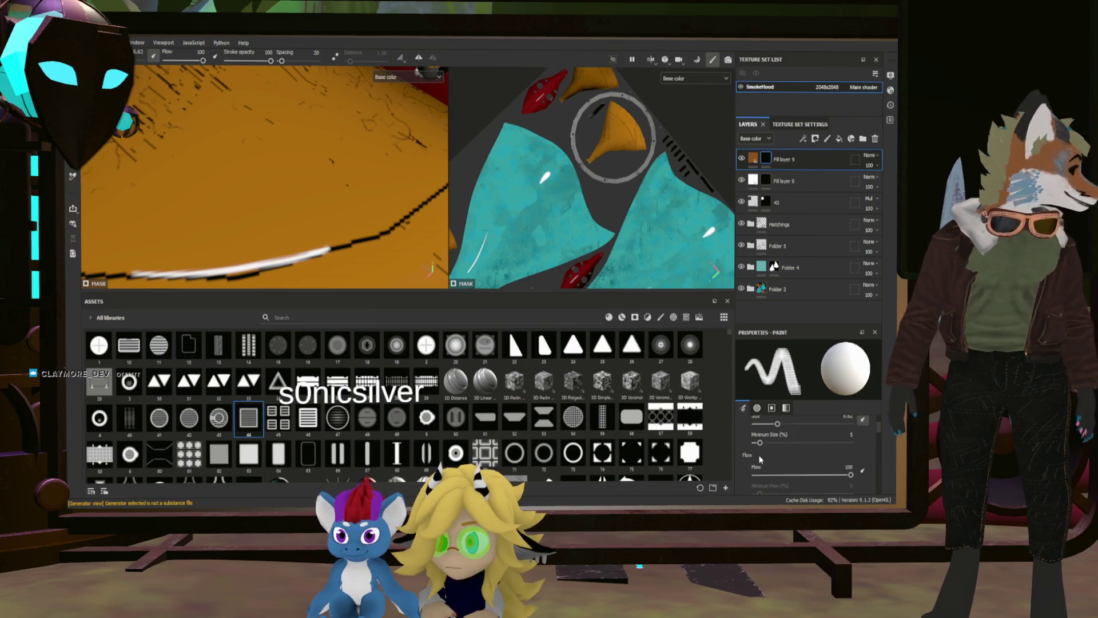
scroll(down, 3)
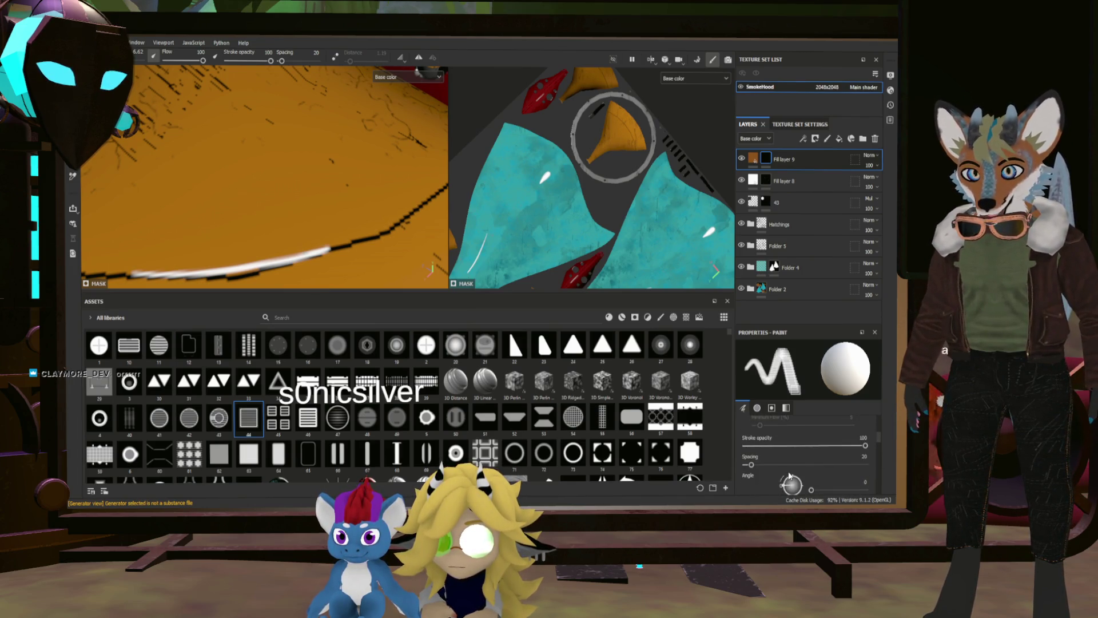
scroll(down, 3)
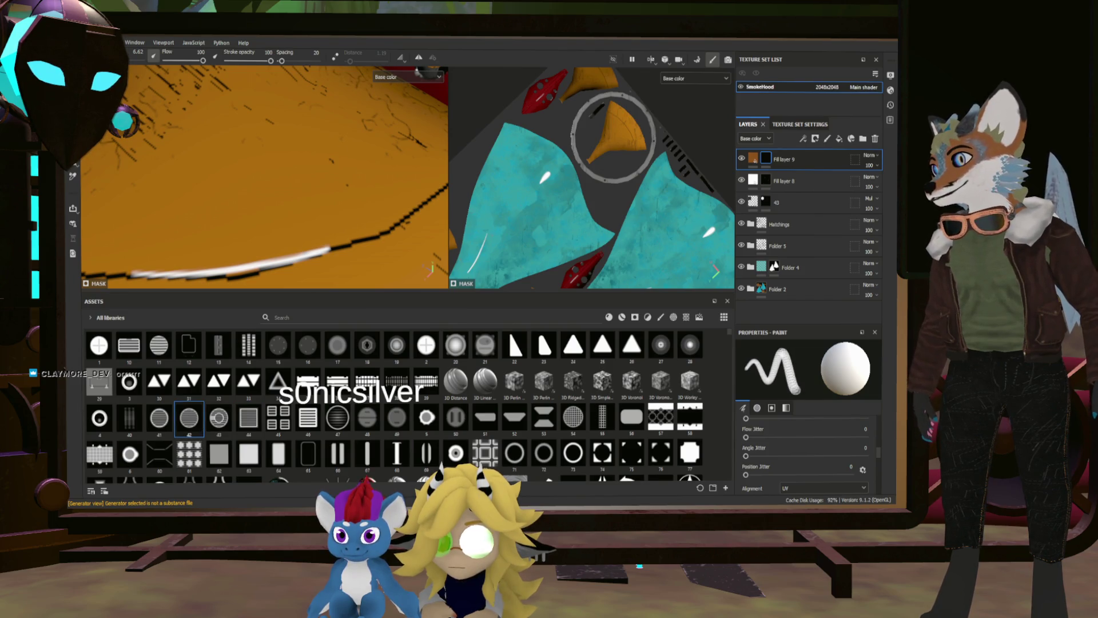
Stamp a trial hatched circle on the cone, undo it, and return to mask painting.
click(245, 190)
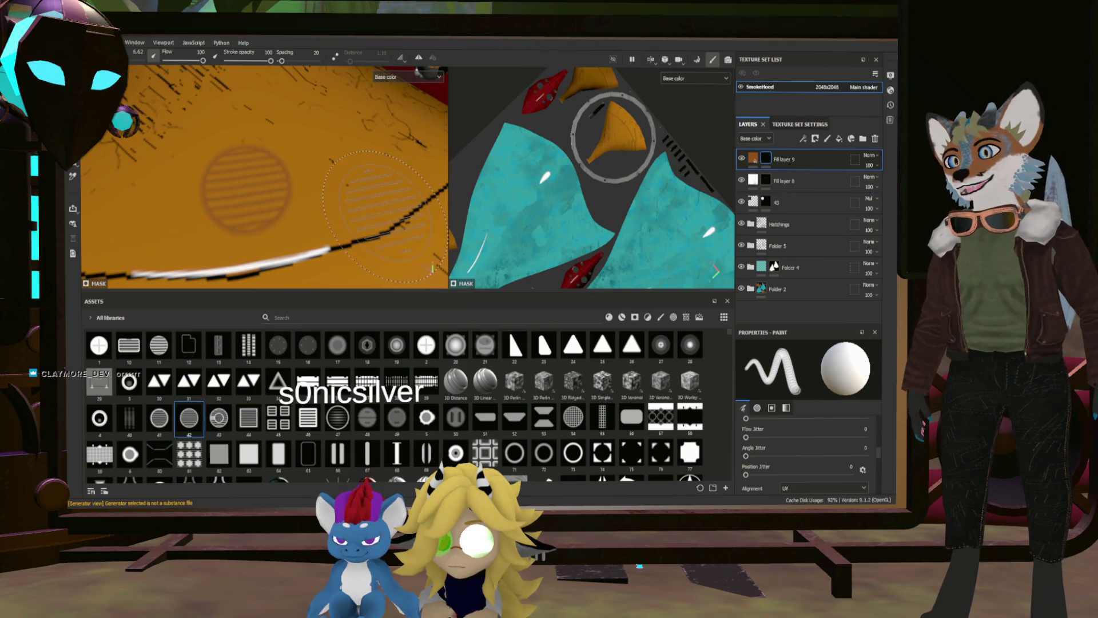
key(ctrl+z)
click(756, 160)
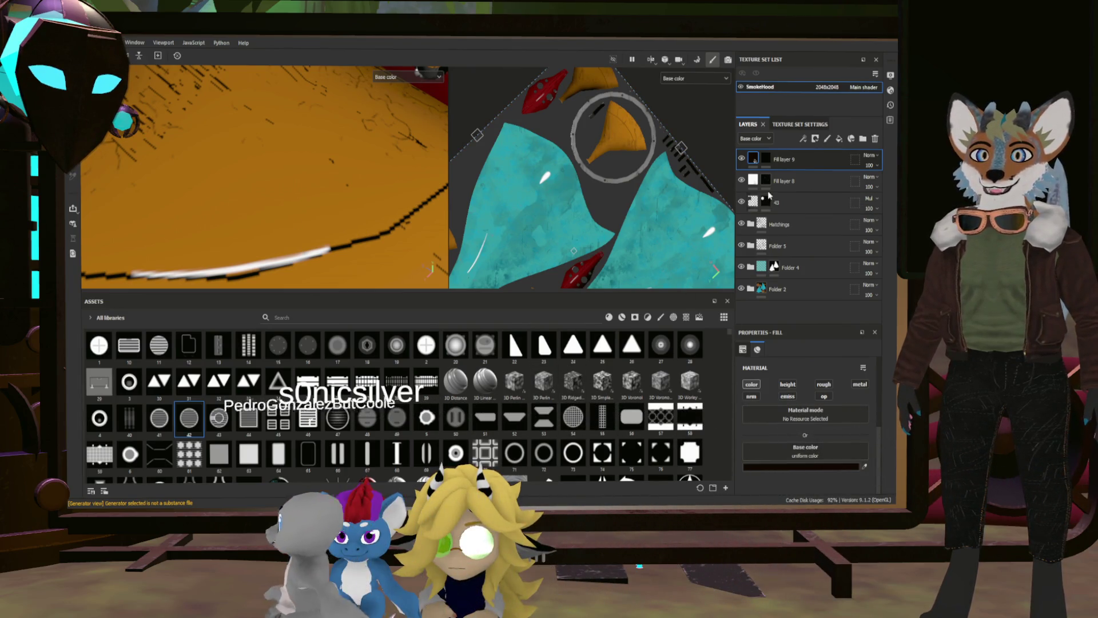
click(766, 160)
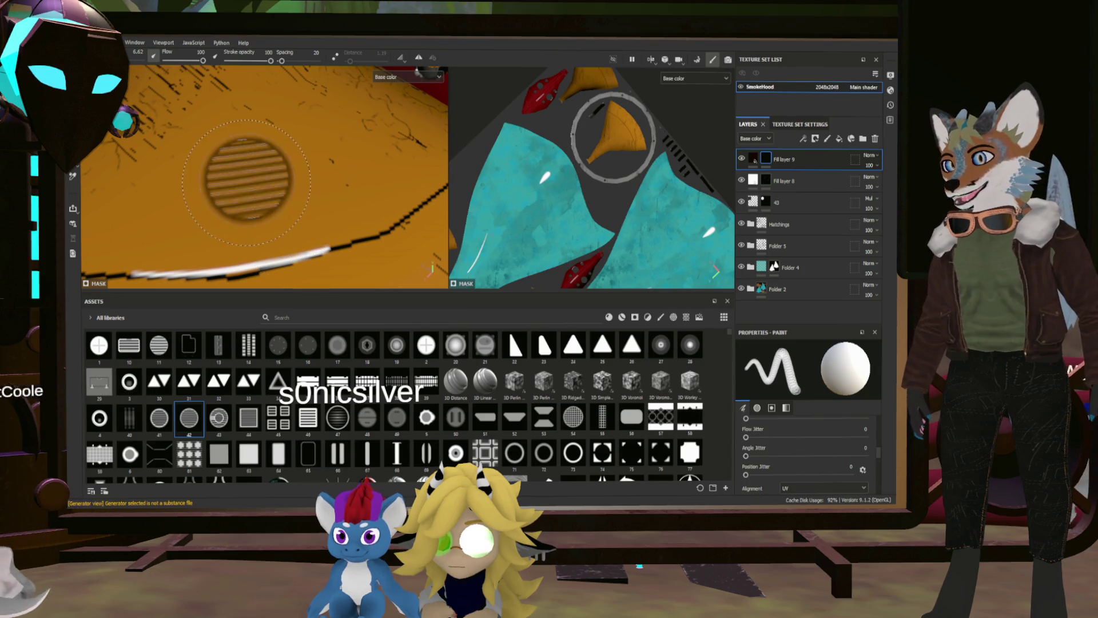
Zoom in on the orange cone and stamp a hatched vent circle on it.
drag(268, 217, 291, 235)
scroll(down, 3)
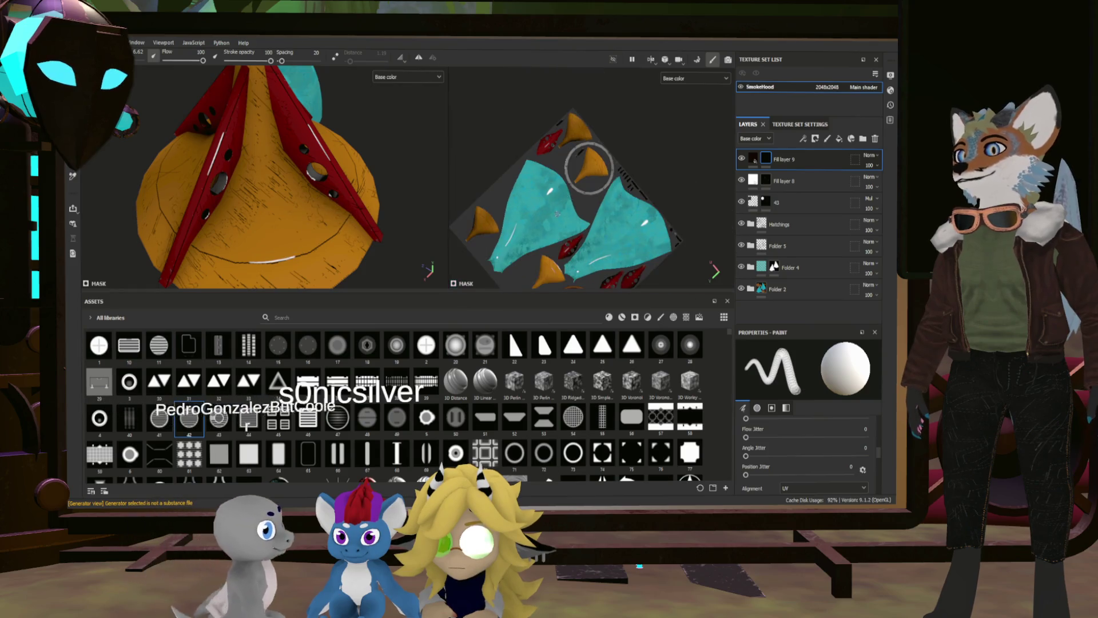
scroll(up, 3)
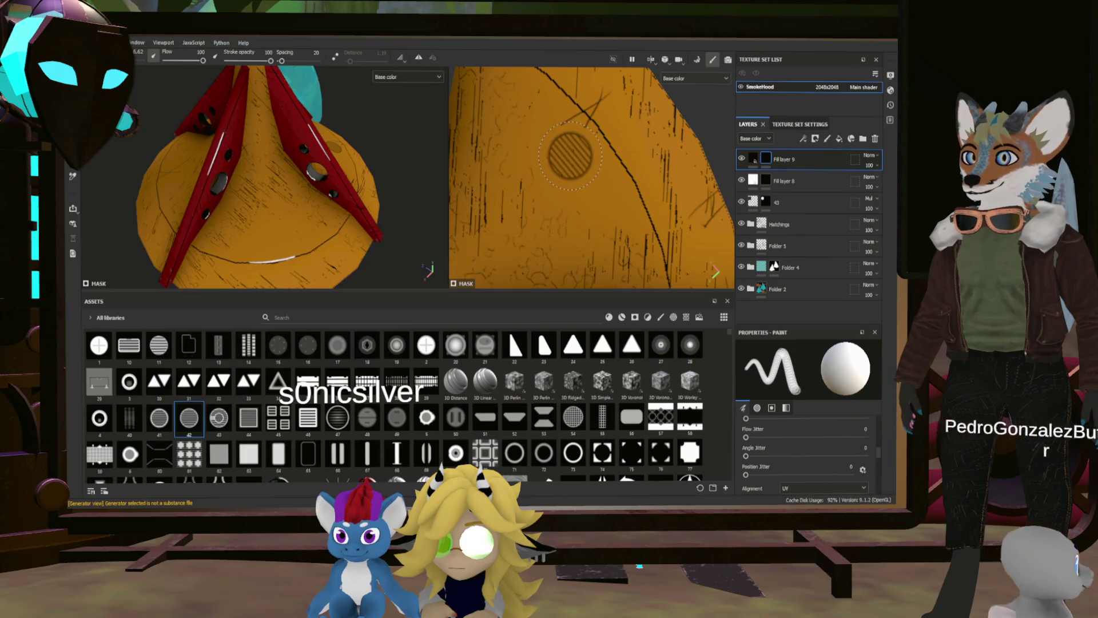
scroll(down, 3)
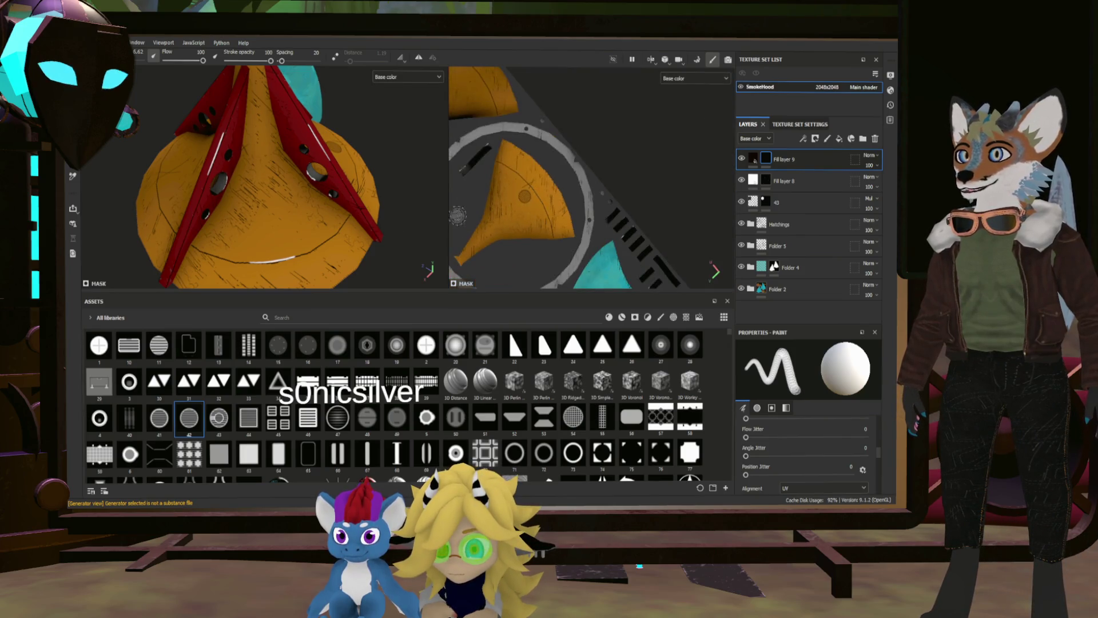
scroll(up, 3)
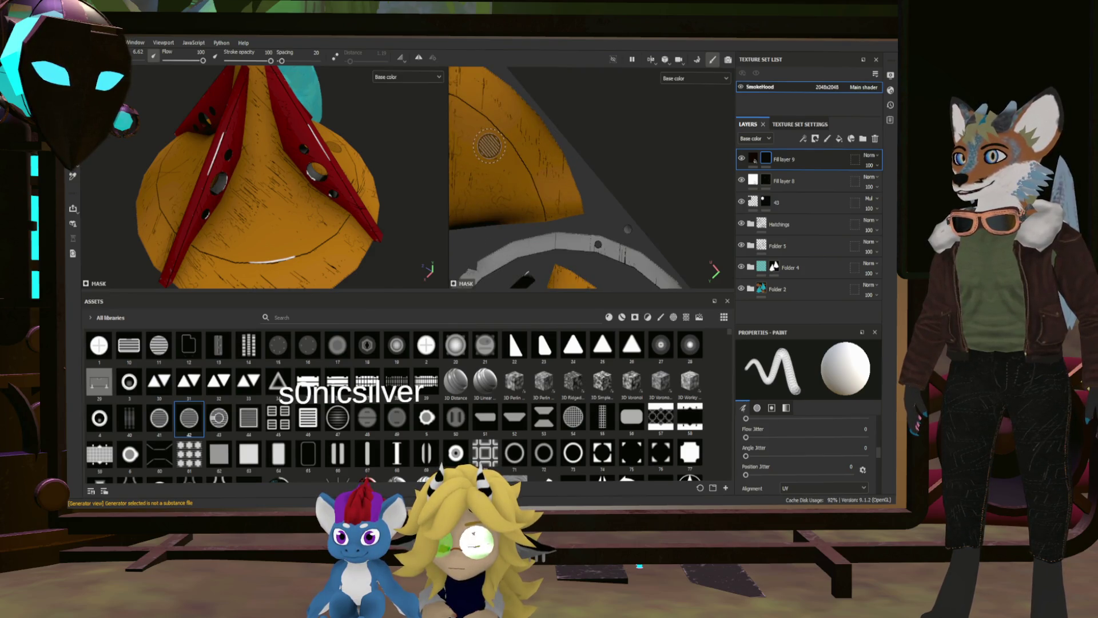
scroll(down, 3)
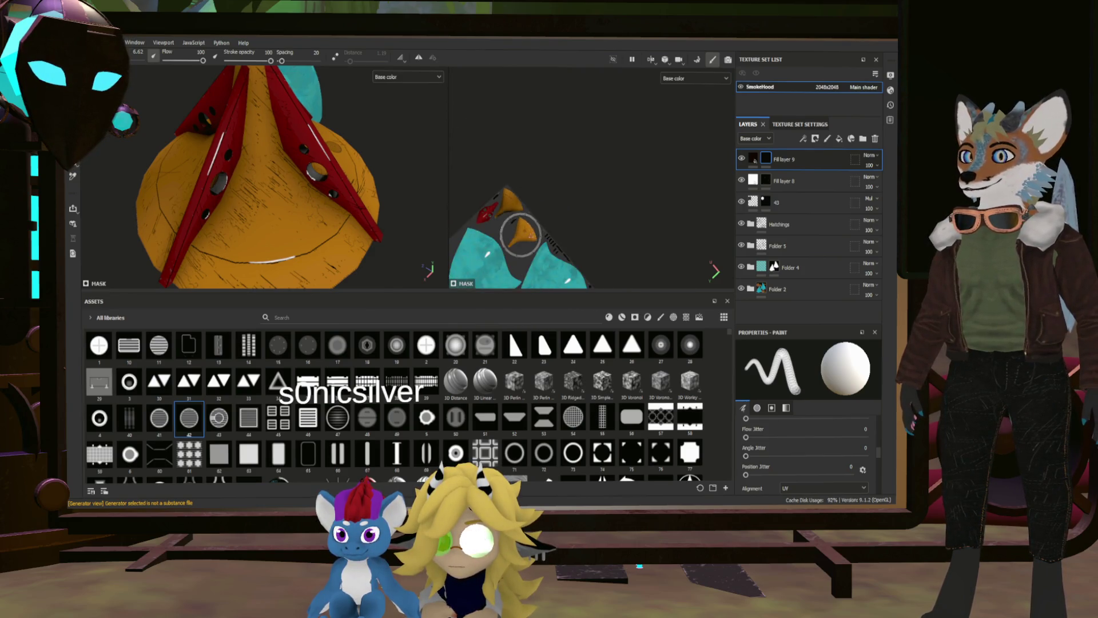
scroll(up, 3)
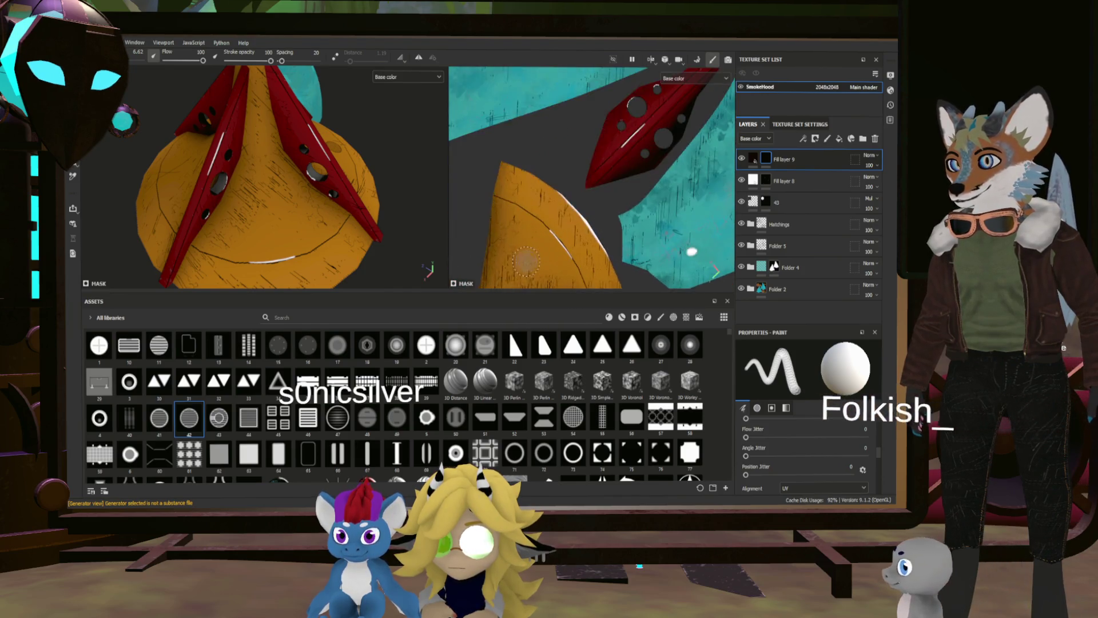
click(551, 250)
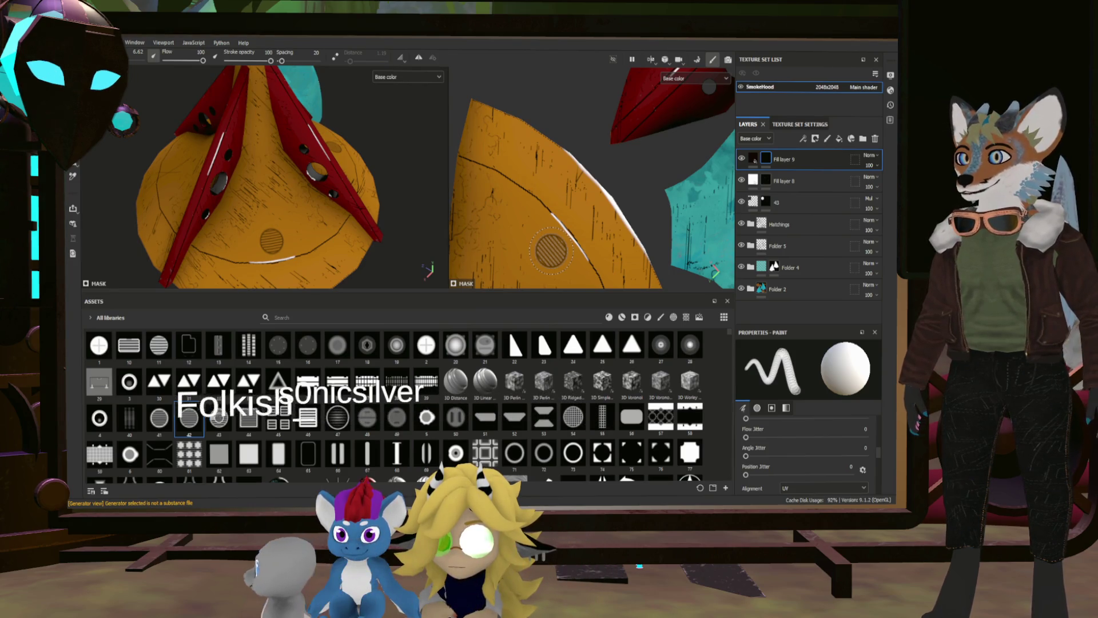
Orbit the model to look down on the hood.
scroll(down, 3)
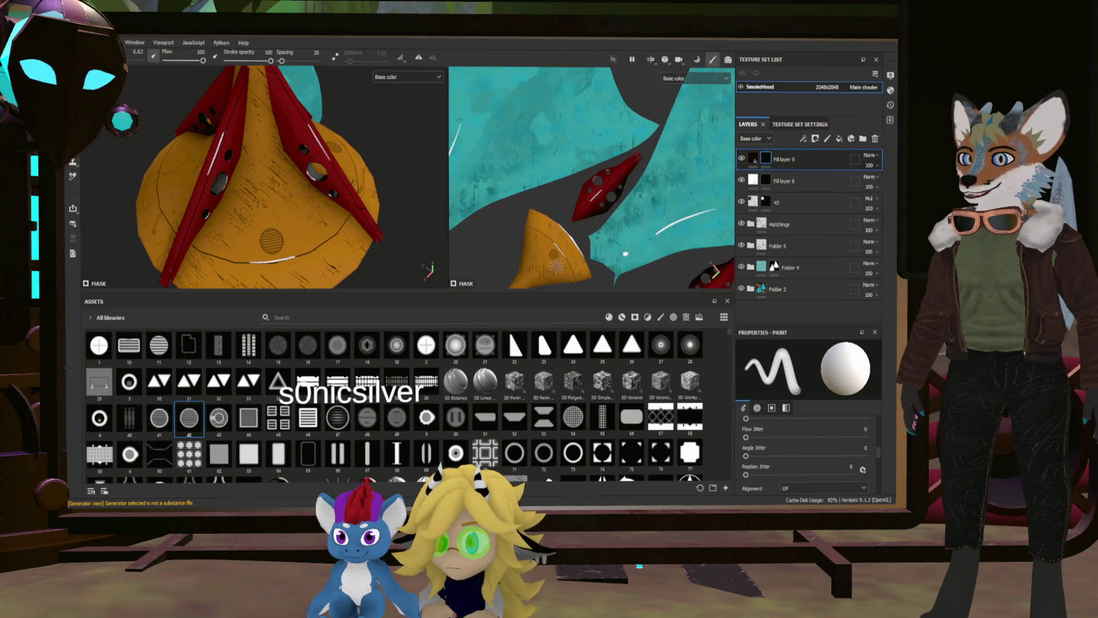
scroll(down, 3)
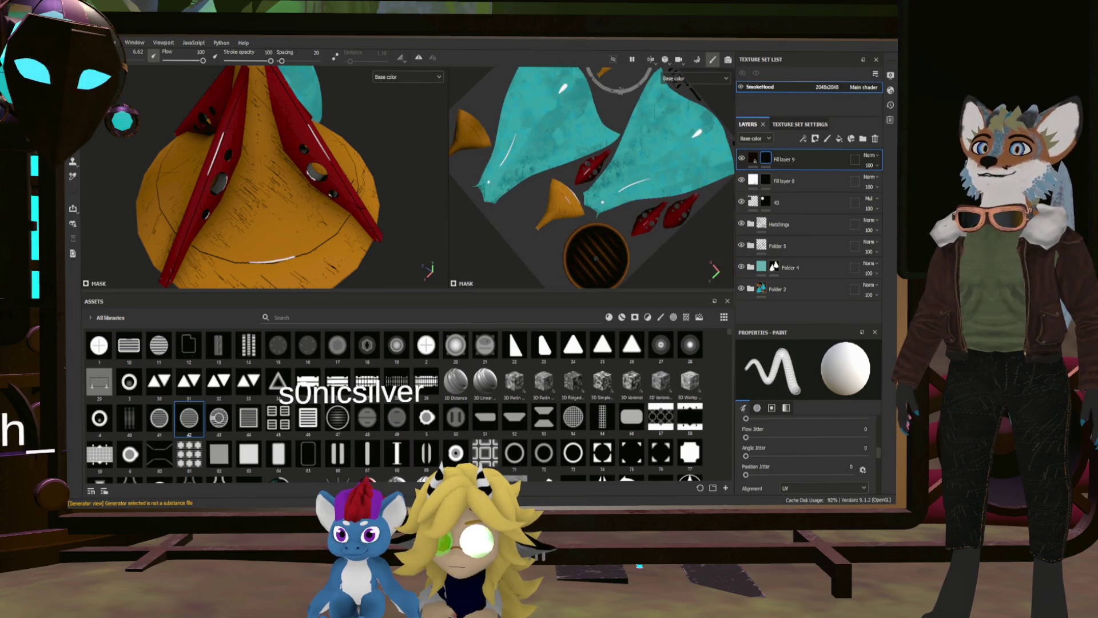
scroll(down, 3)
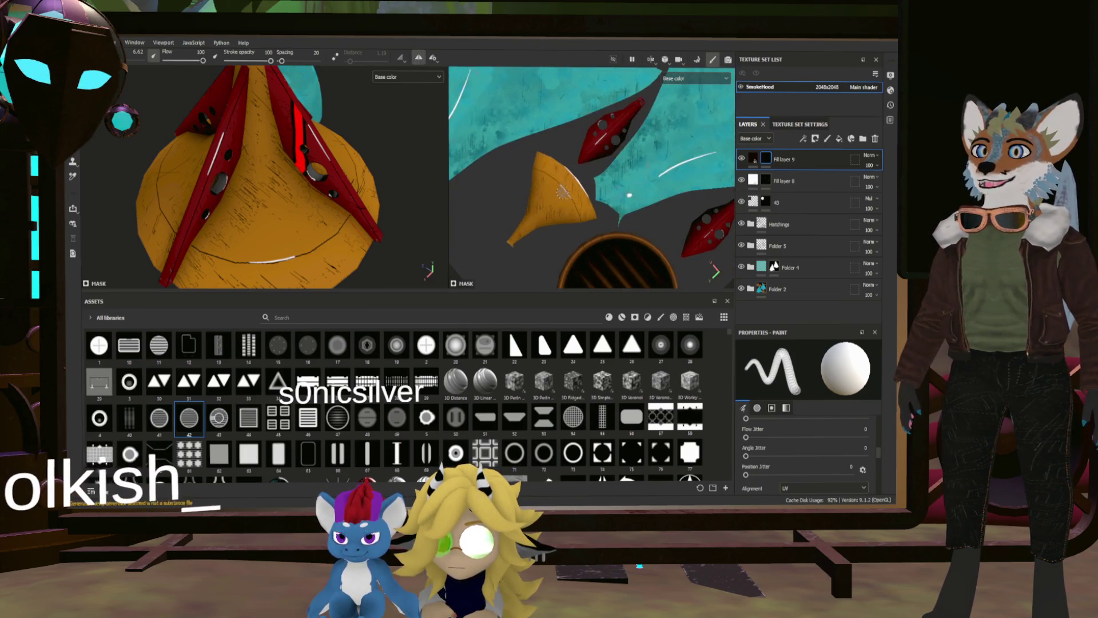
scroll(up, 3)
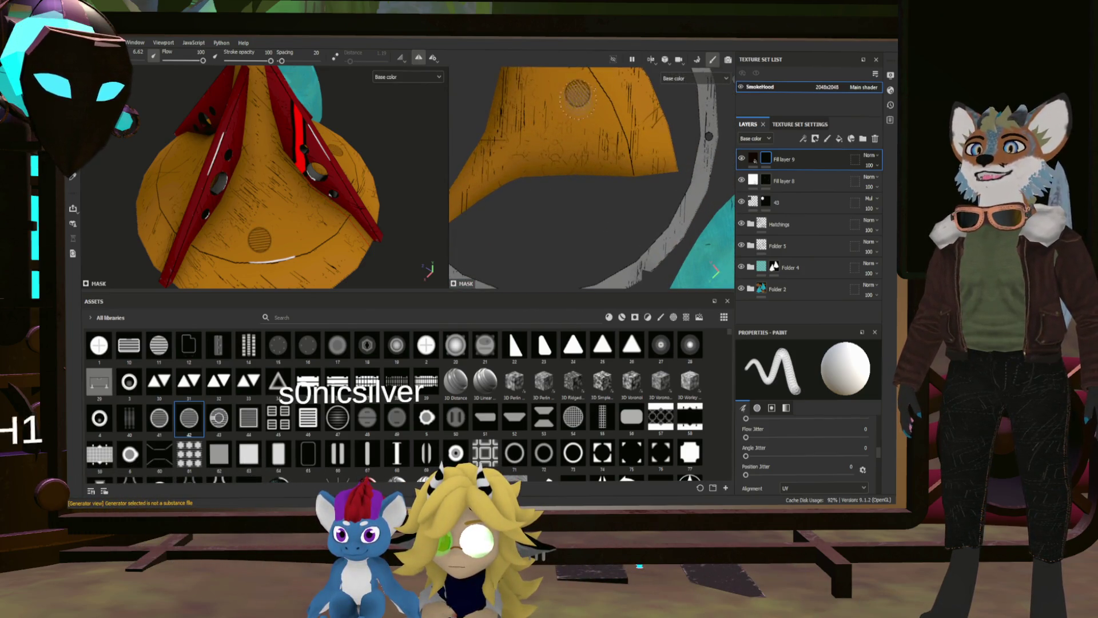
drag(252, 172, 400, 146)
Zoom the texture view onto the orange island and orbit the hood to a side view.
drag(503, 171, 514, 158)
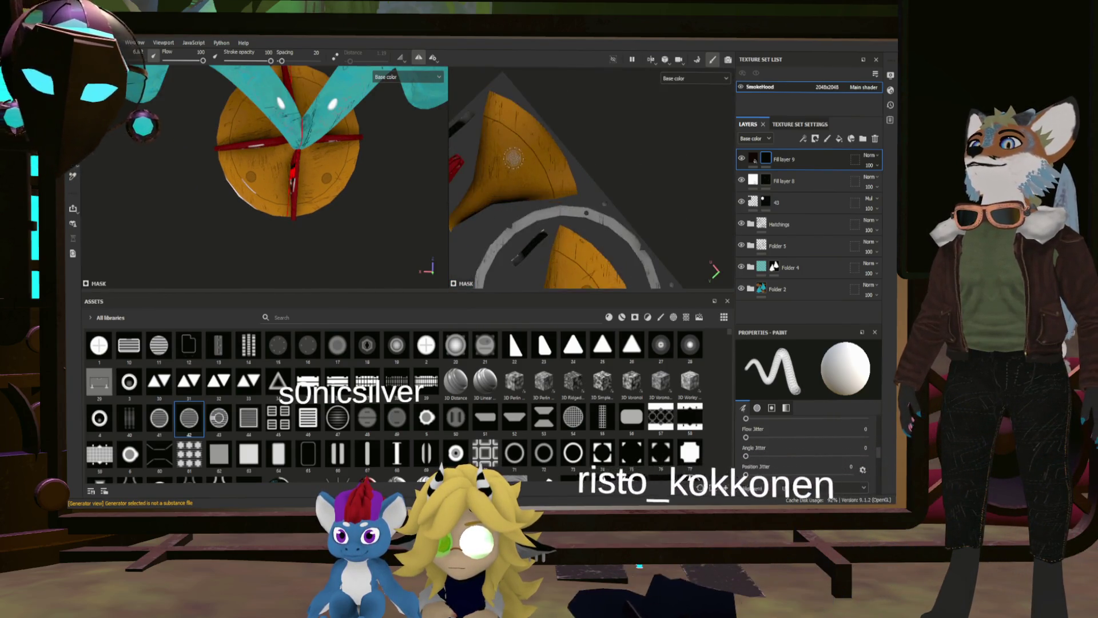
scroll(up, 3)
drag(320, 189, 253, 231)
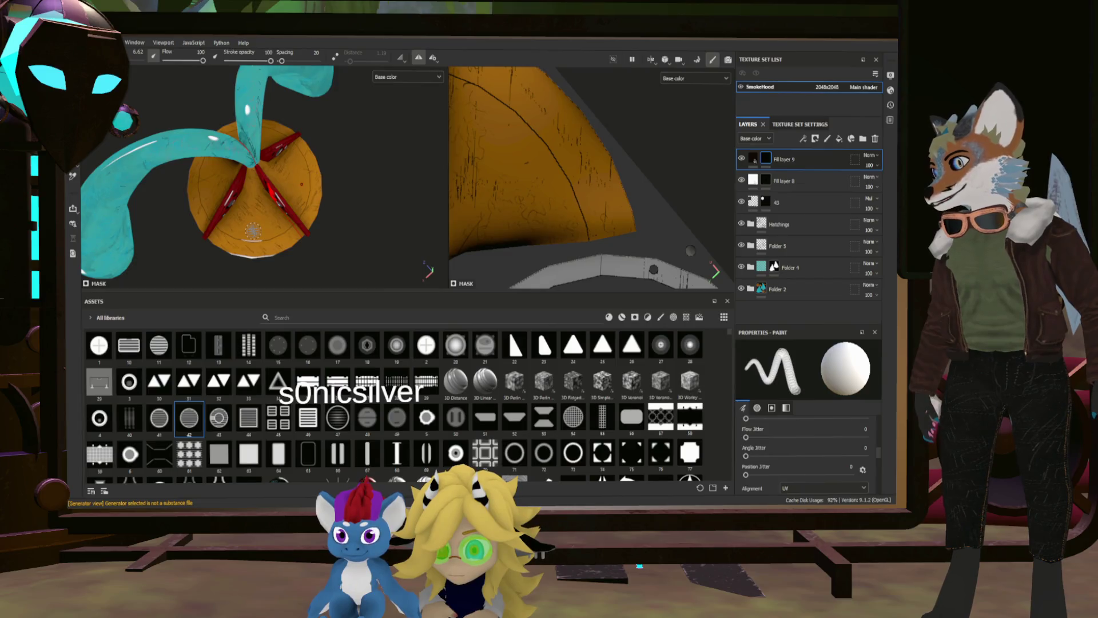
drag(339, 206, 265, 226)
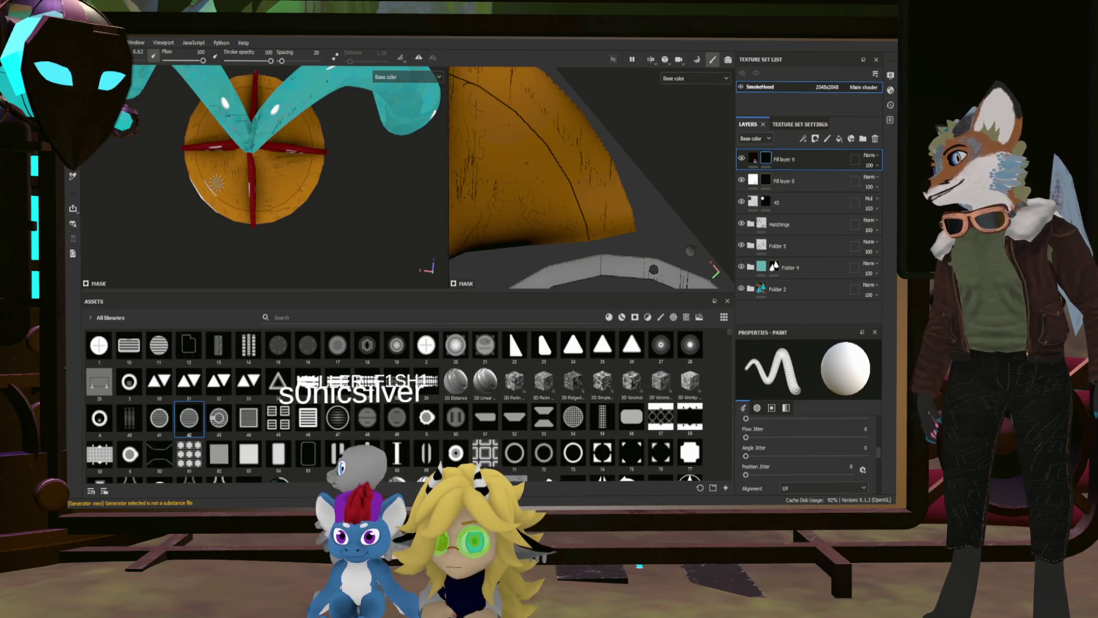
drag(216, 183, 361, 64)
drag(329, 198, 386, 179)
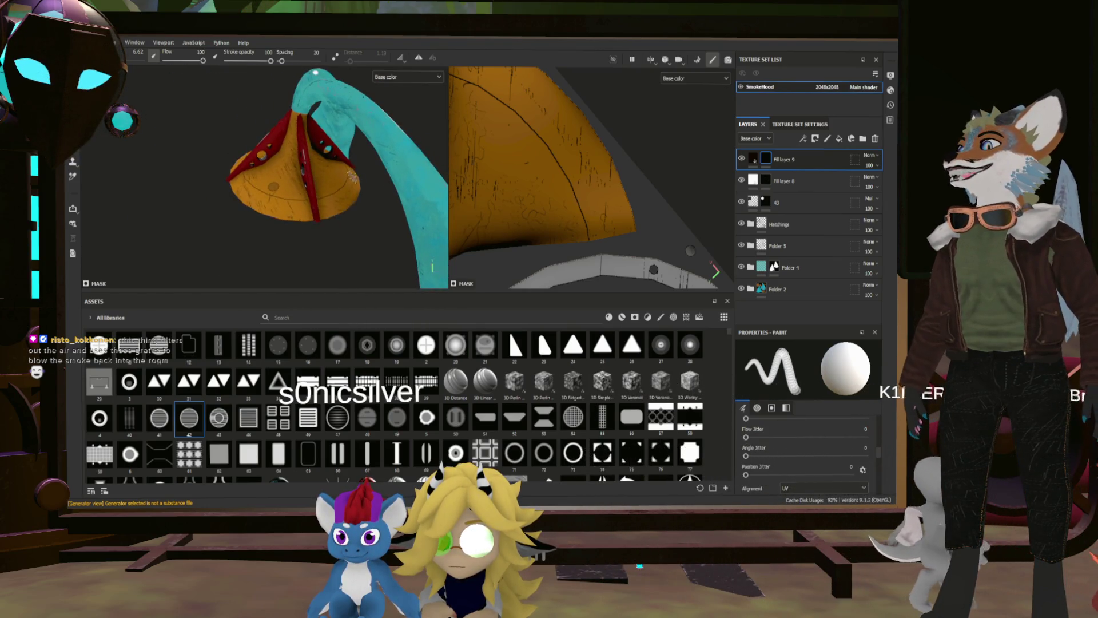
scroll(up, 3)
Stamp a hatched vent grille on the hood, undo the misplaced stamp, and face the hood front.
click(326, 181)
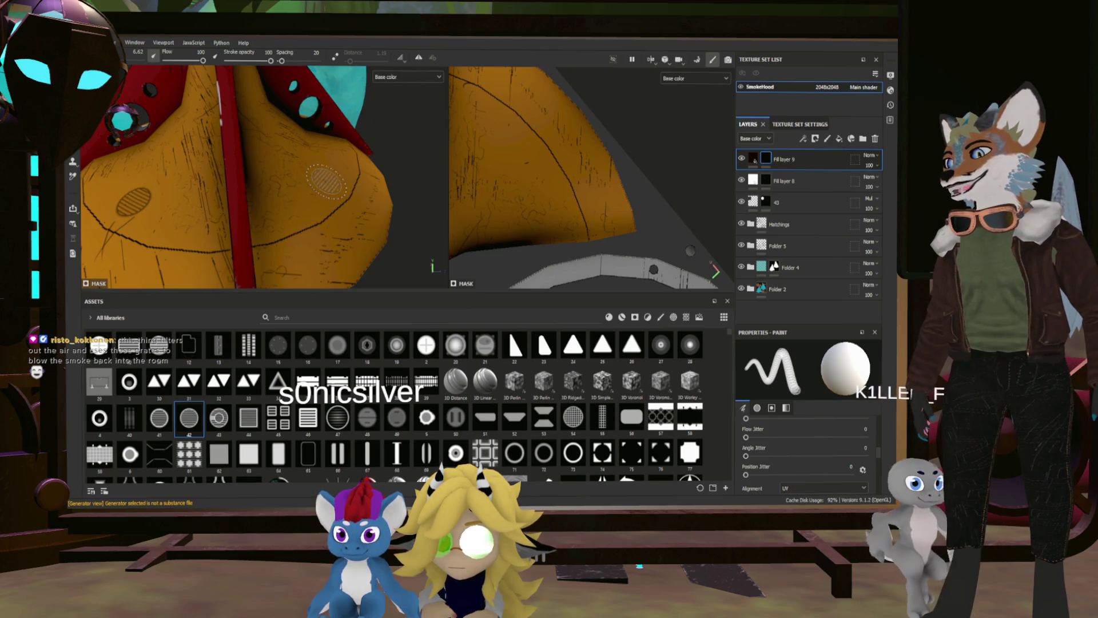
scroll(down, 3)
drag(328, 182, 293, 231)
key(ctrl+z)
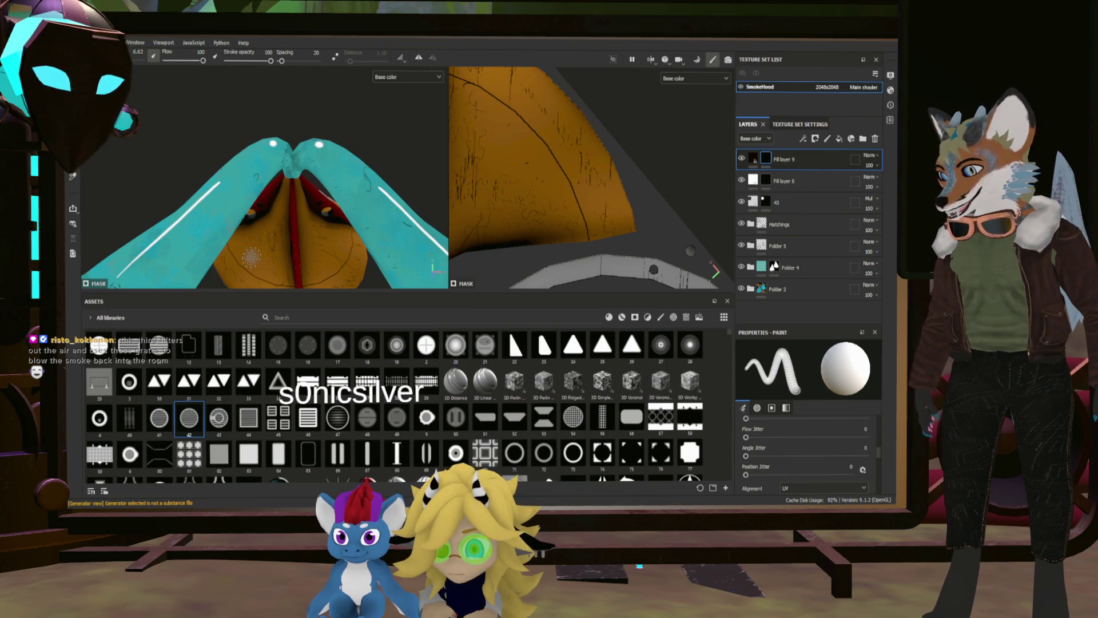
drag(256, 256, 336, 248)
scroll(up, 3)
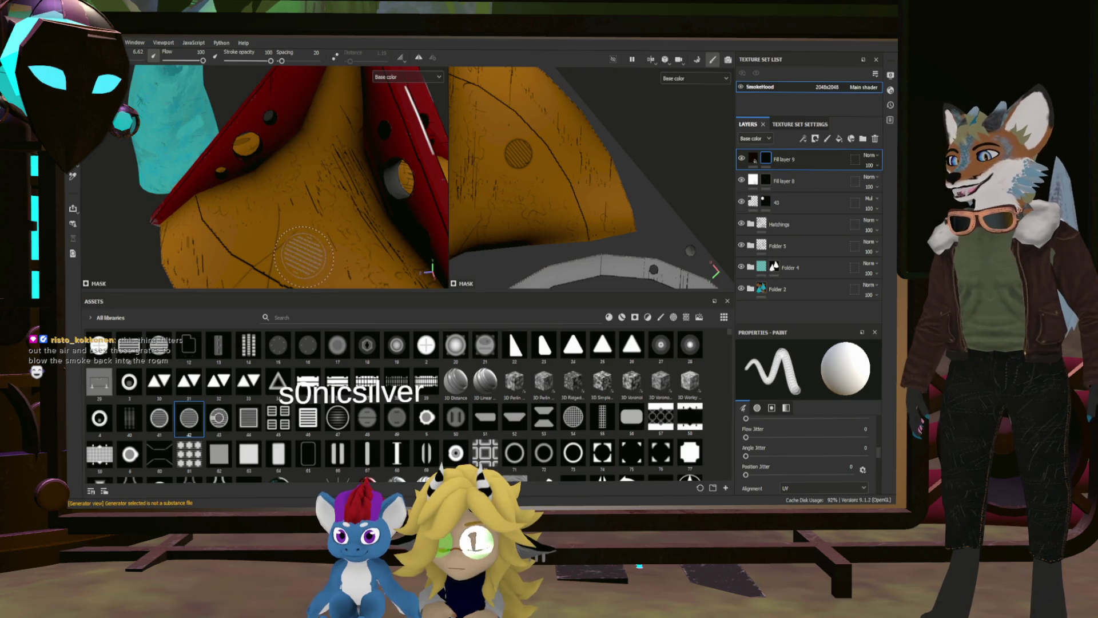
scroll(down, 3)
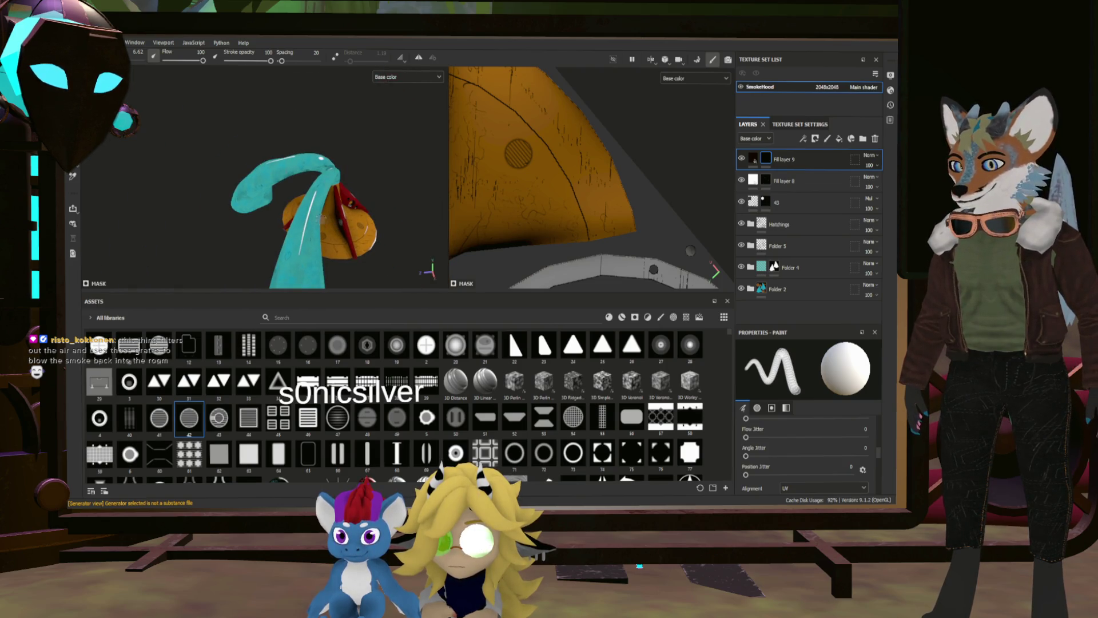
drag(364, 223, 279, 142)
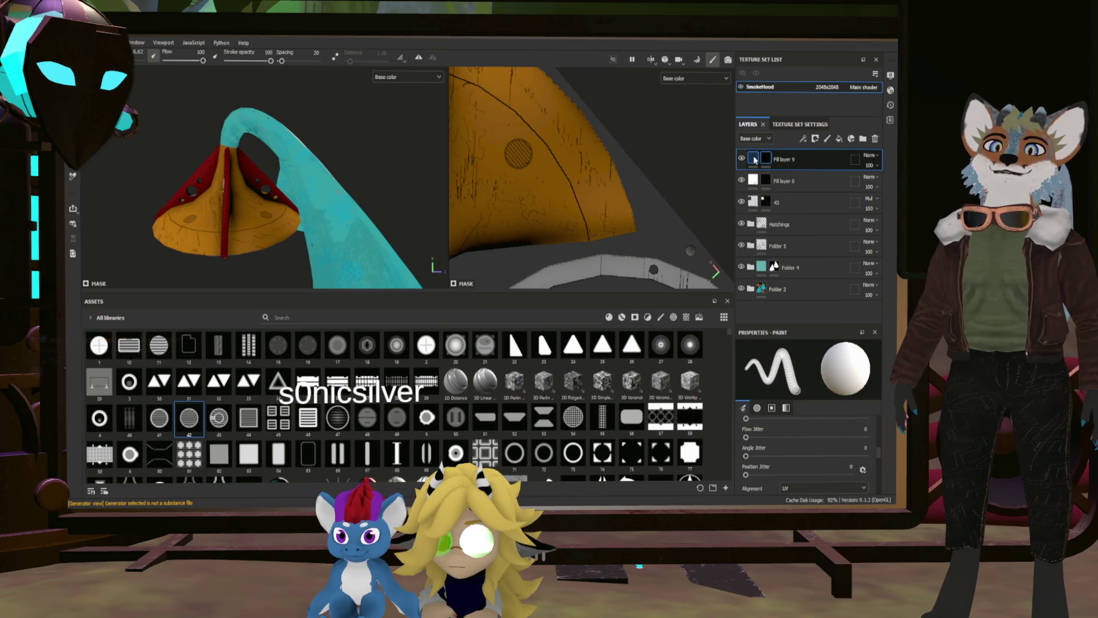
Duplicate Fill layer 9 to create Fill layer 9 copy 1.
click(753, 158)
key(ctrl+d)
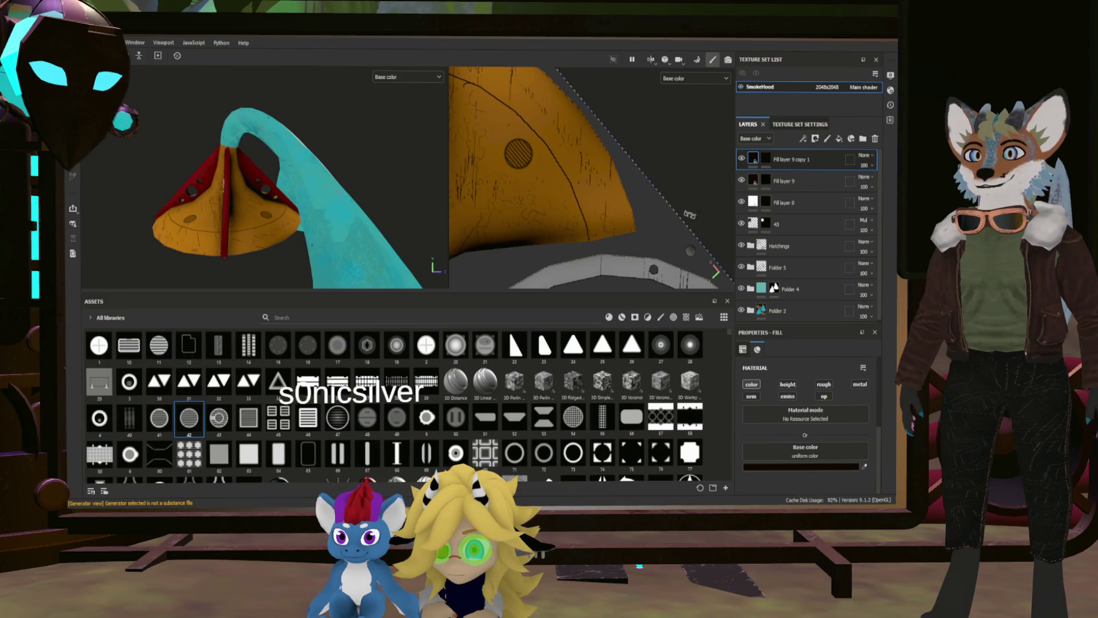
scroll(up, 3)
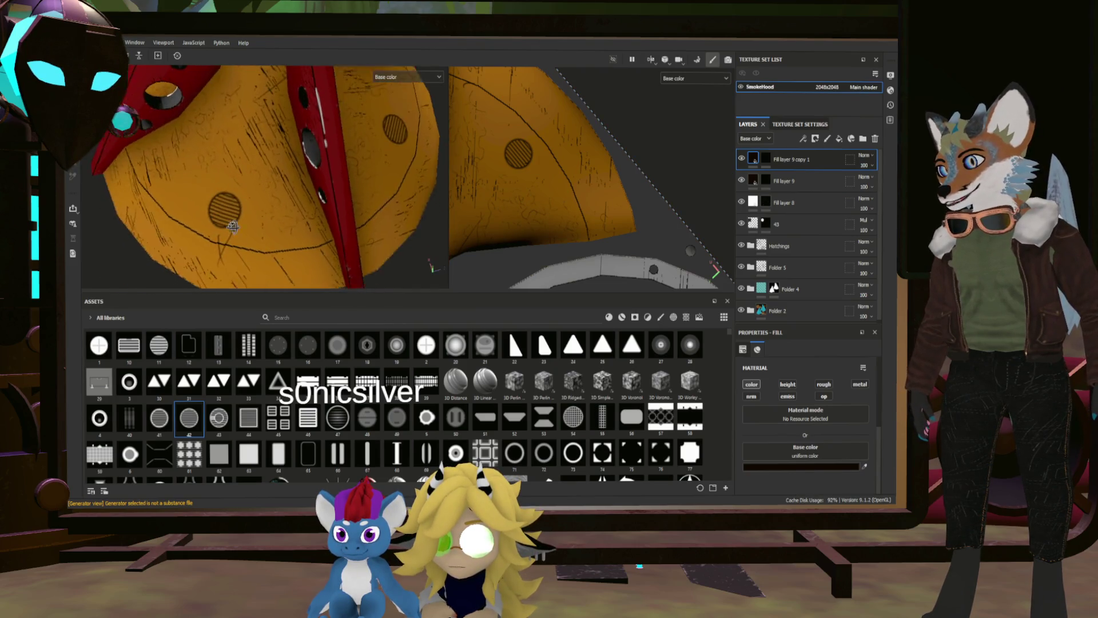
drag(295, 186, 313, 178)
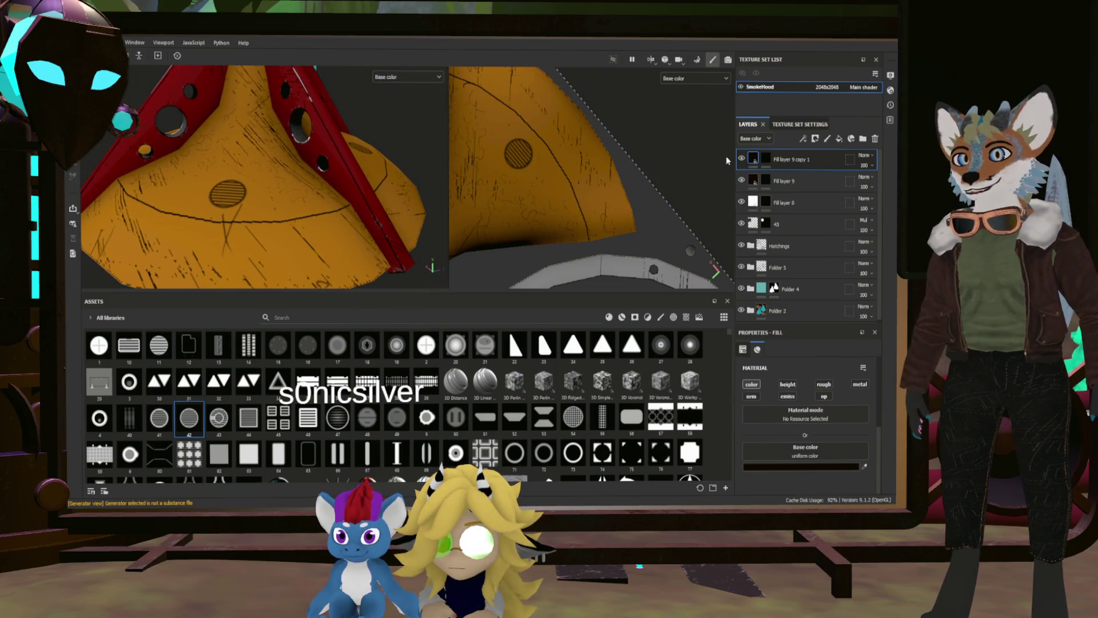
scroll(up, 3)
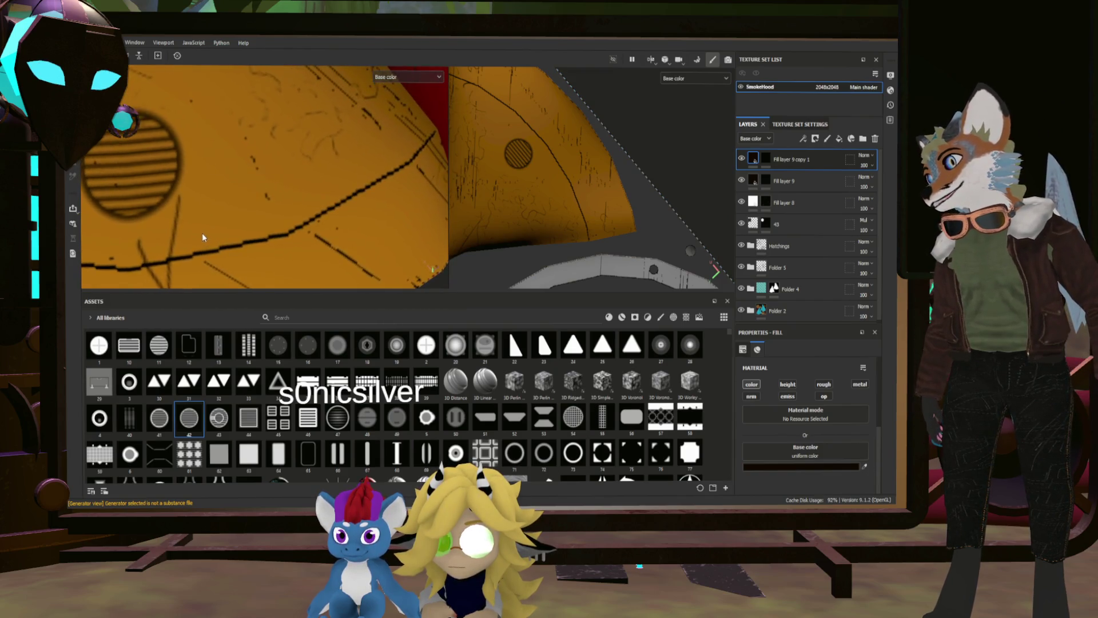
scroll(down, 3)
drag(218, 237, 319, 172)
scroll(down, 3)
scroll(down, 3)
scroll(up, 3)
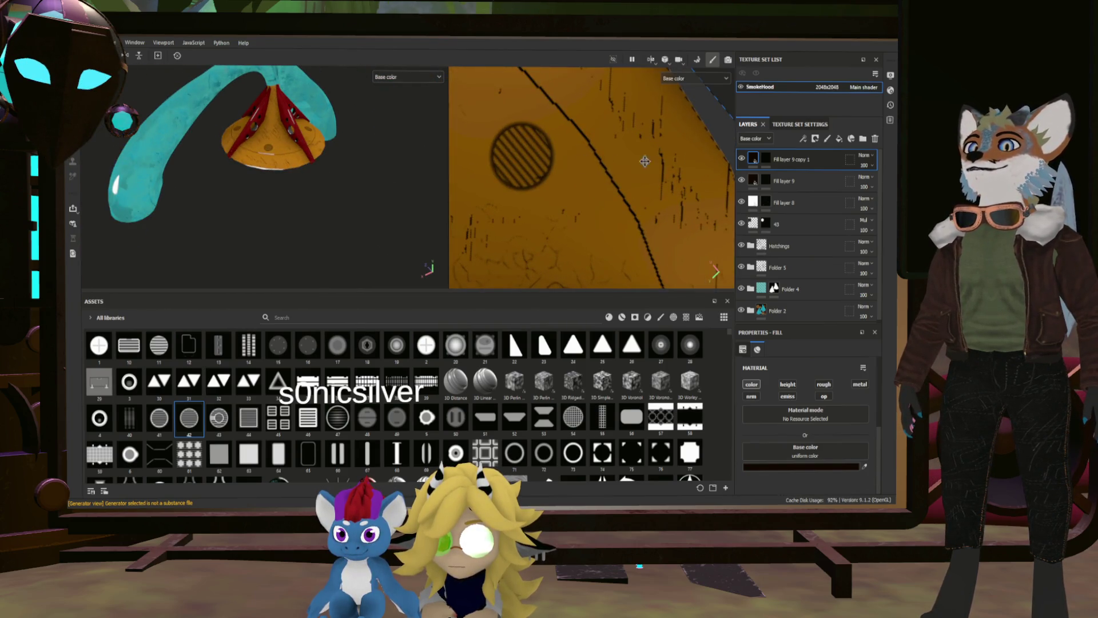
Group both vent layers into Folder 8 and add a new Fill layer 10.
click(797, 181)
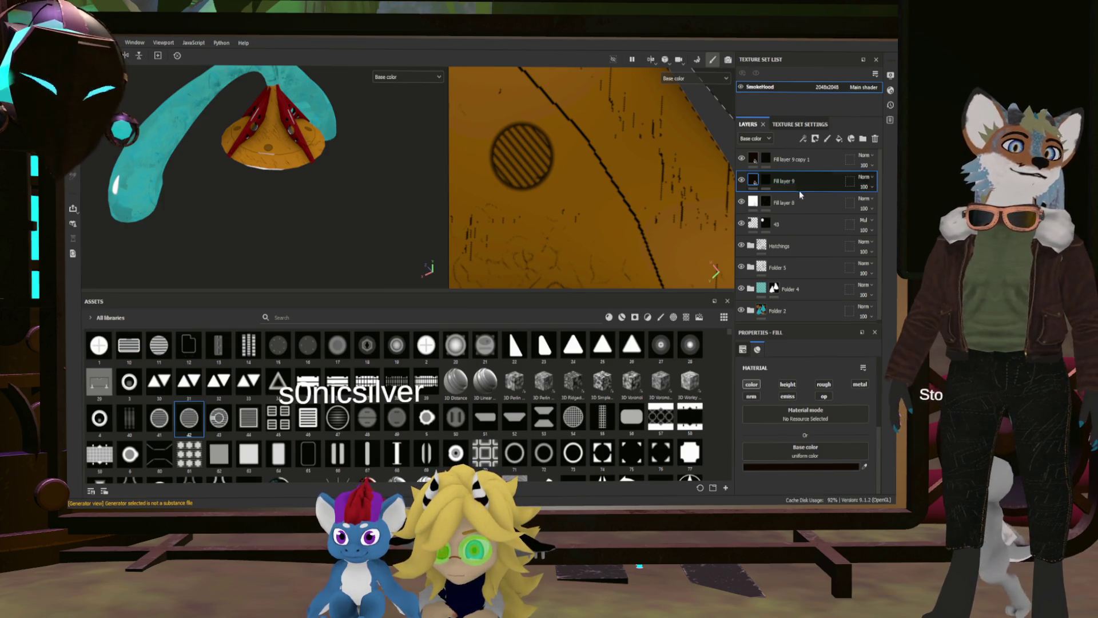
click(801, 166)
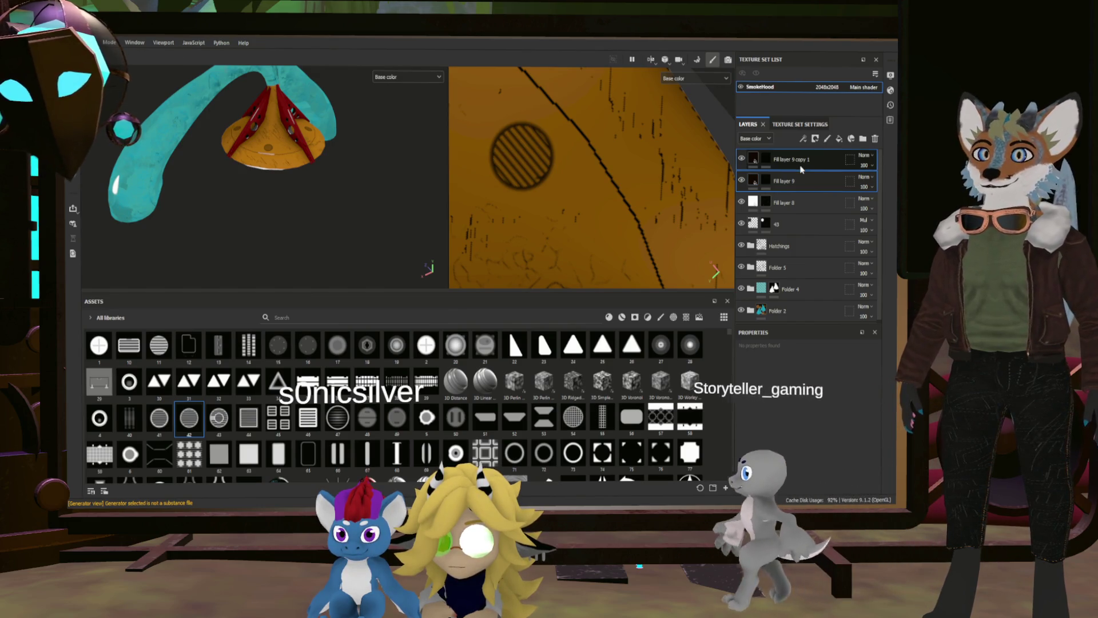
key(ctrl+g)
click(798, 203)
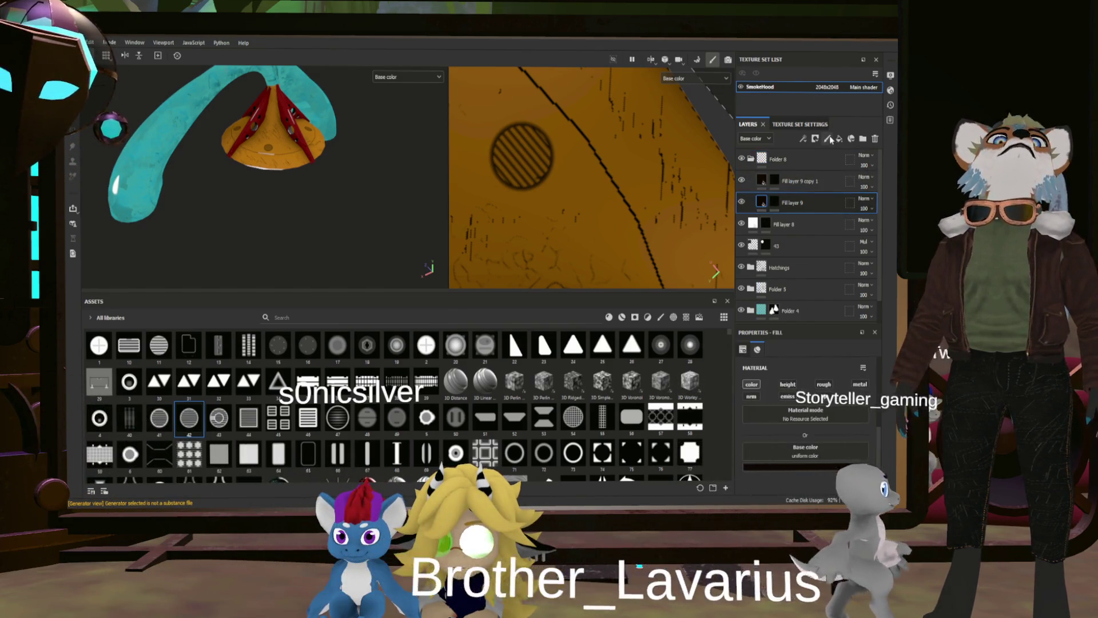
click(840, 139)
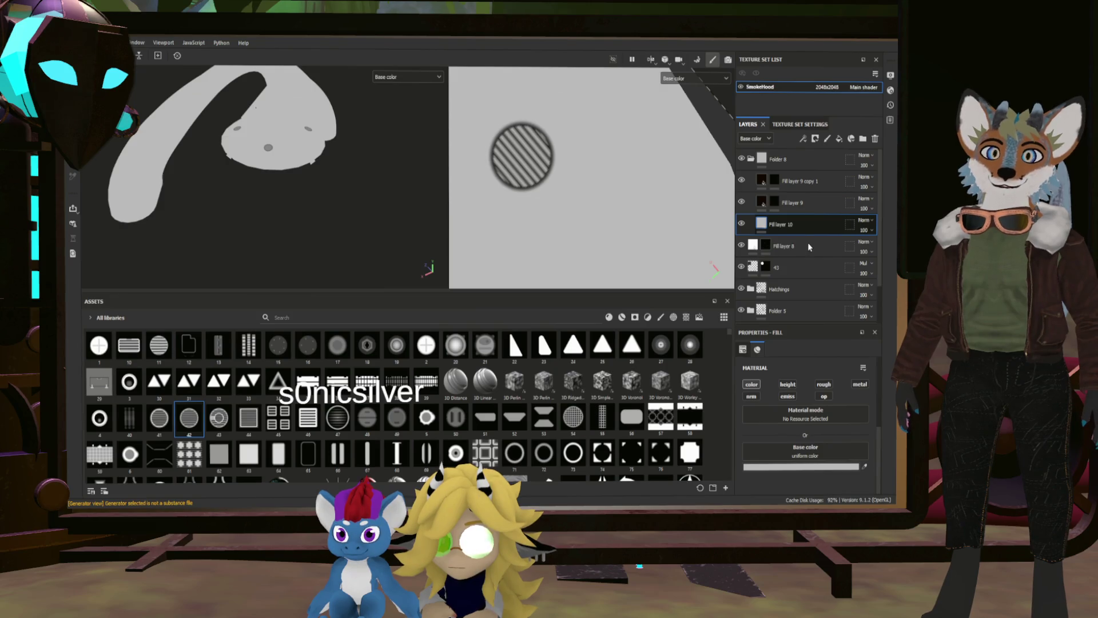
Give Fill layer 10 a black mask and stamp a circle around the vent into it.
key(1)
click(521, 156)
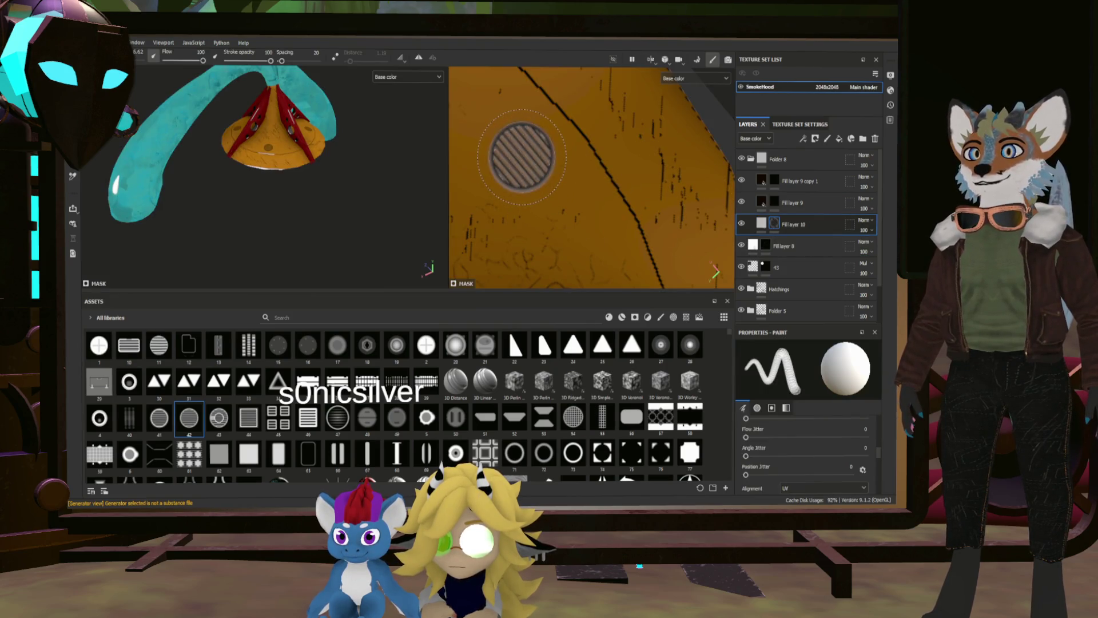
scroll(up, 3)
key(ctrl+z)
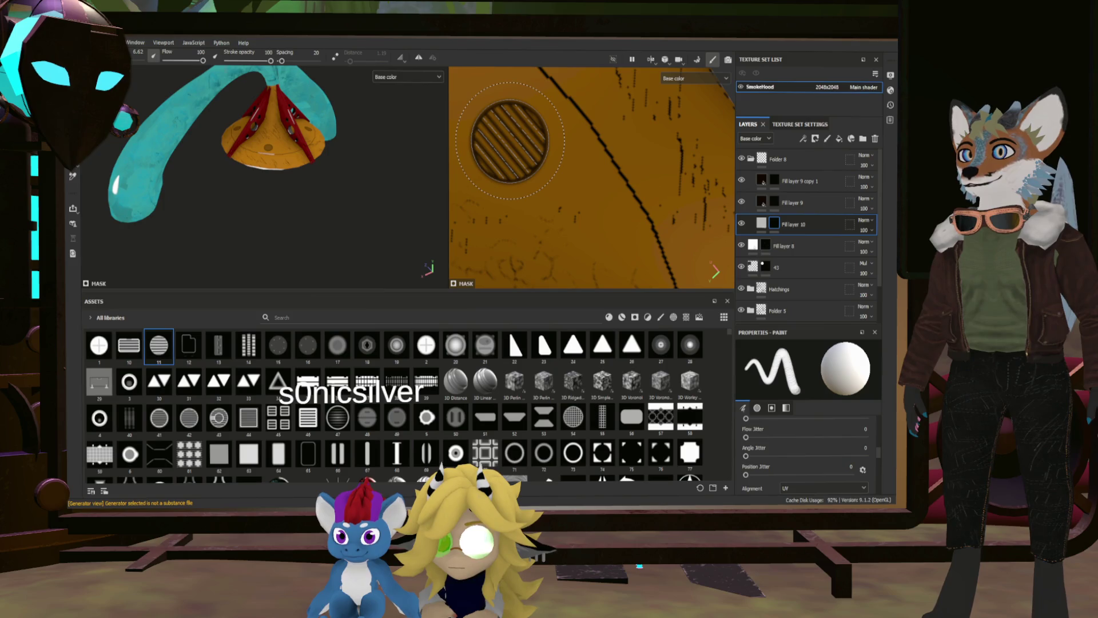
click(510, 141)
scroll(down, 3)
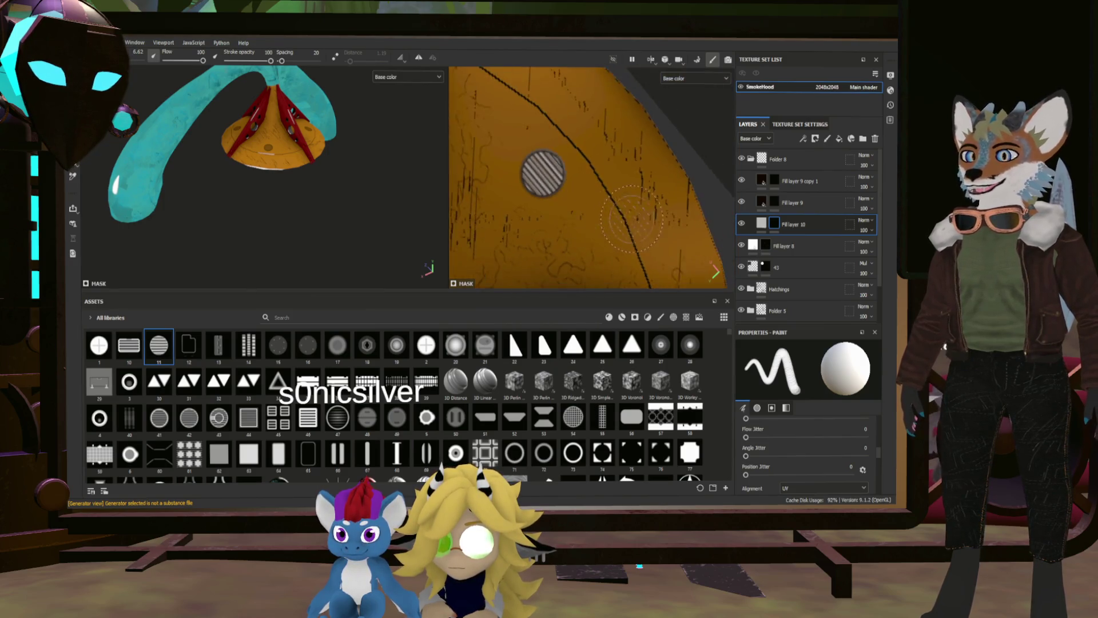
Sample the cone's orange as Fill layer 10's base color.
click(761, 226)
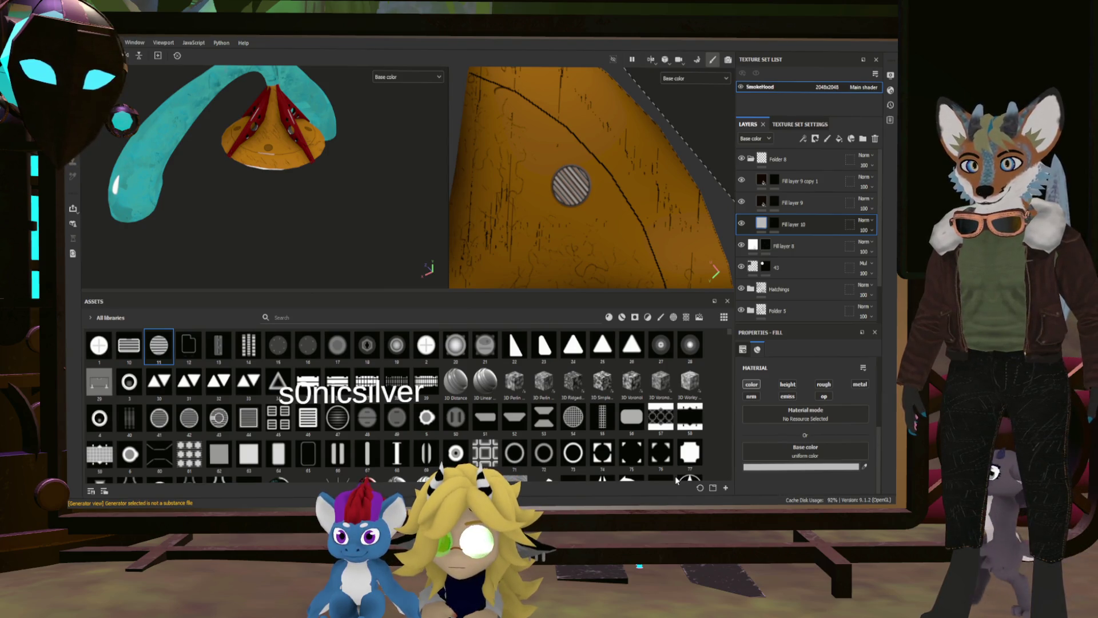
click(711, 413)
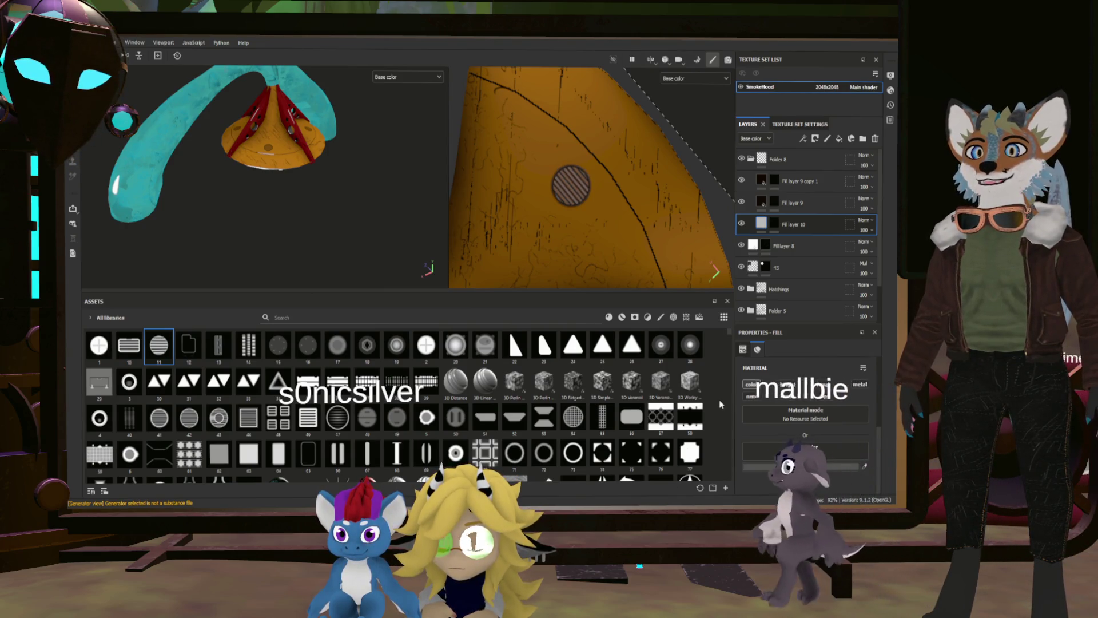
scroll(up, 3)
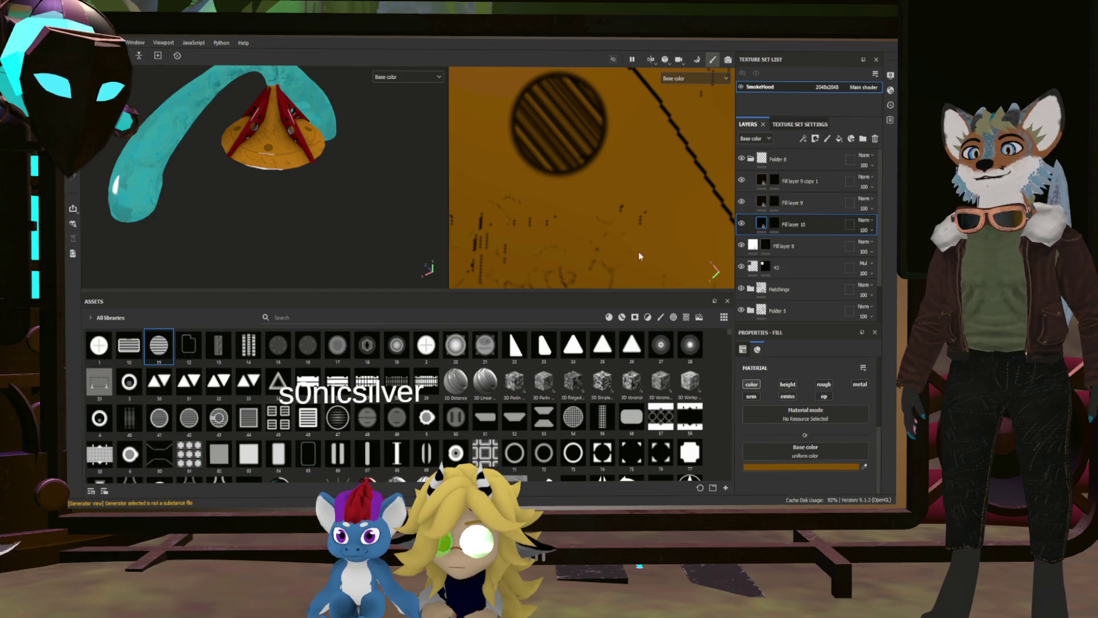
click(639, 252)
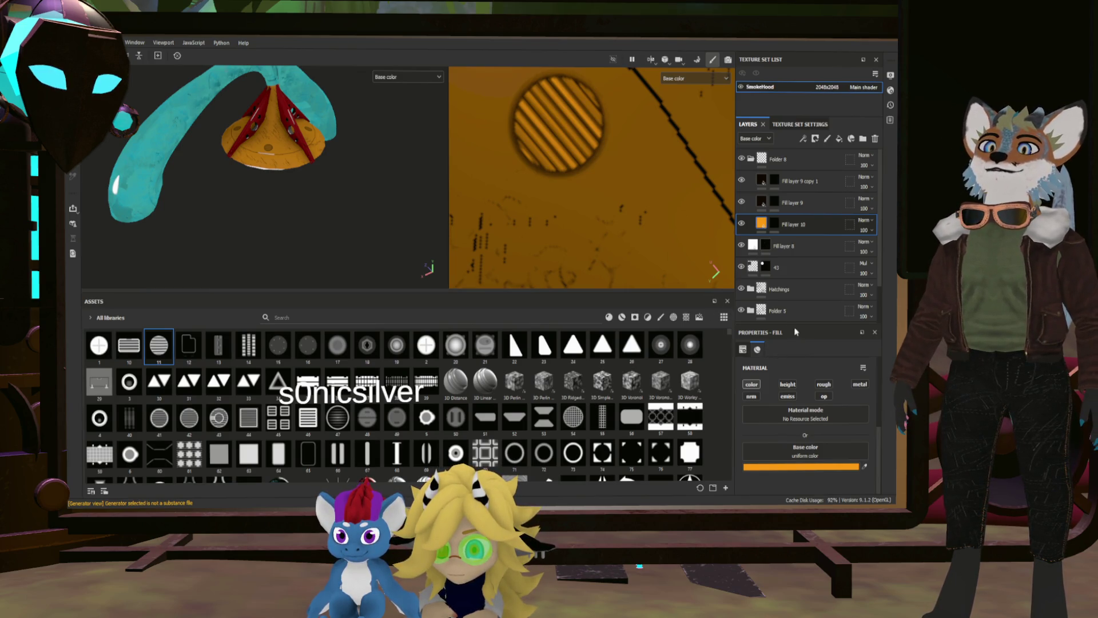
scroll(down, 3)
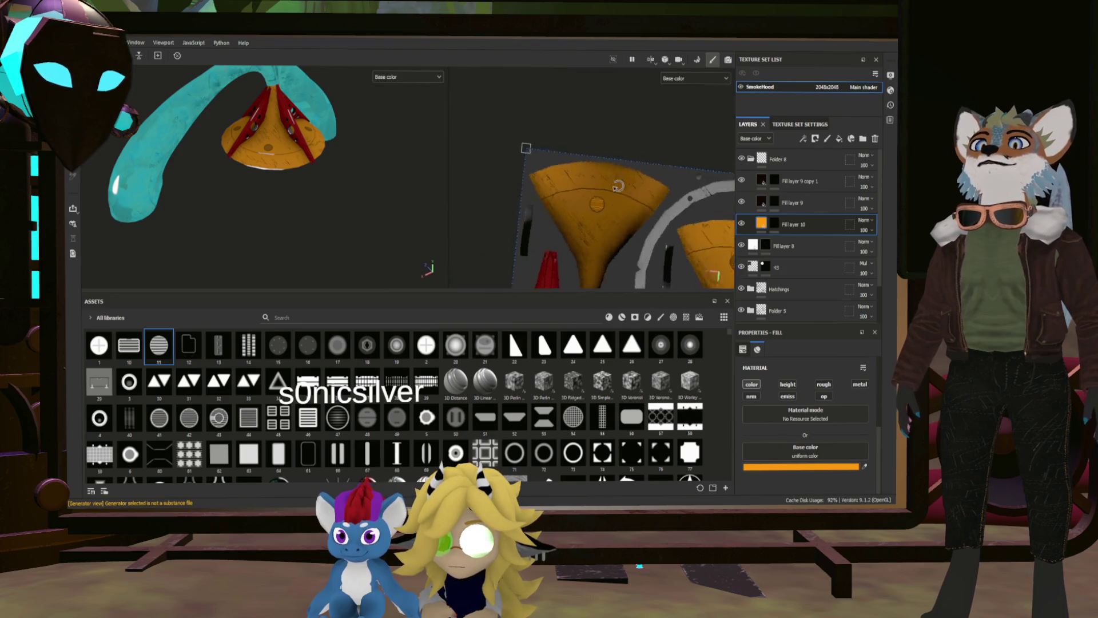
Try Multiply blending on Fill layer 9 copy 1, then revert it to Normal.
scroll(up, 3)
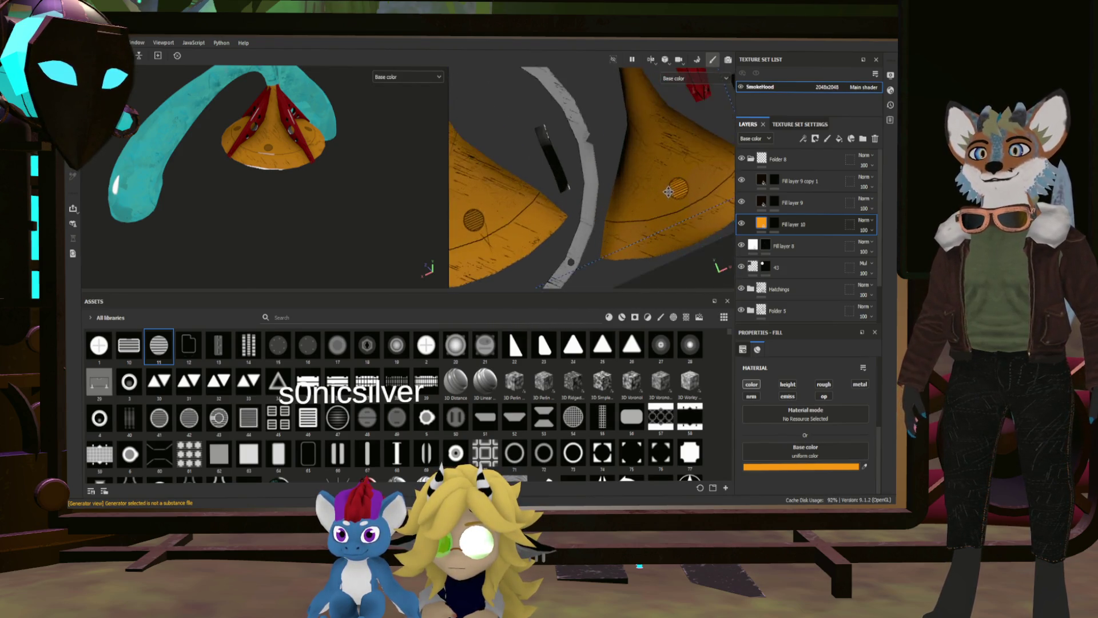
scroll(up, 3)
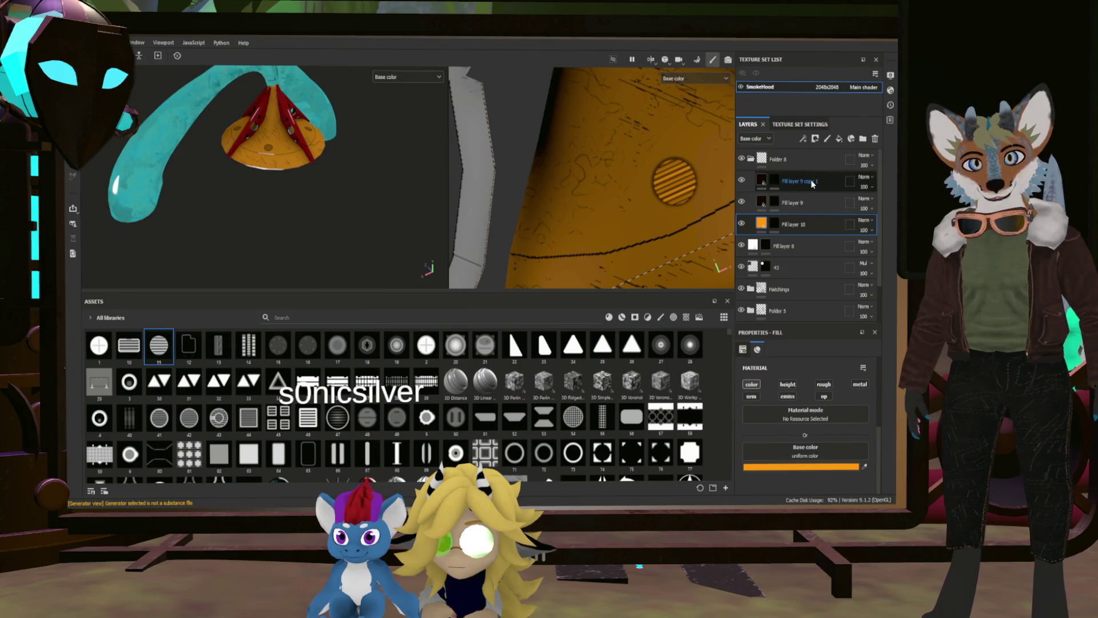
click(813, 182)
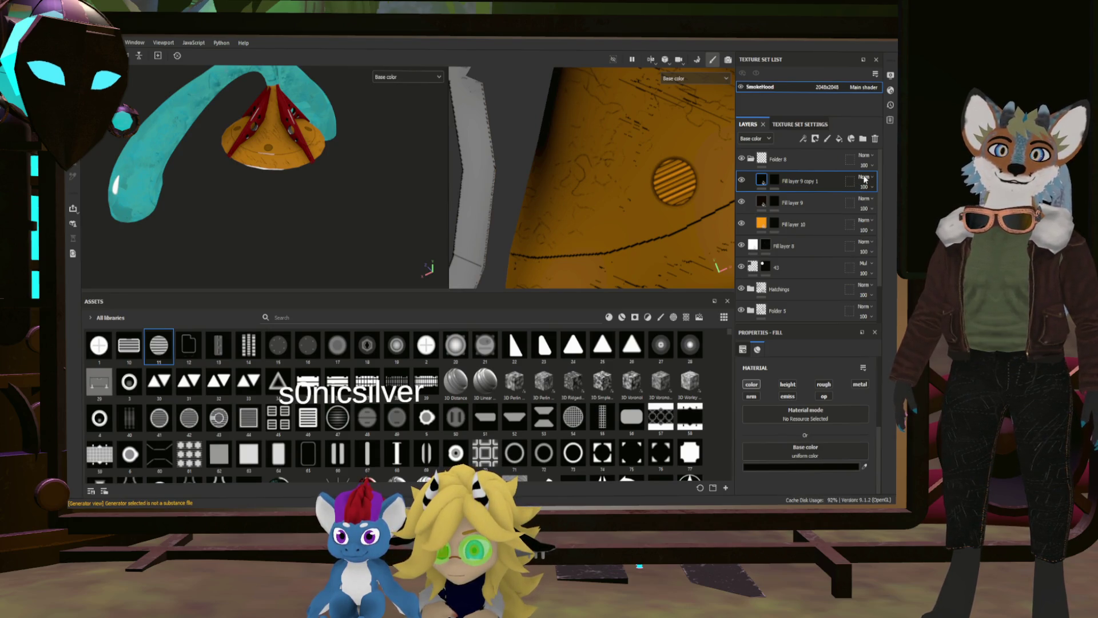
key(shift+alt+m)
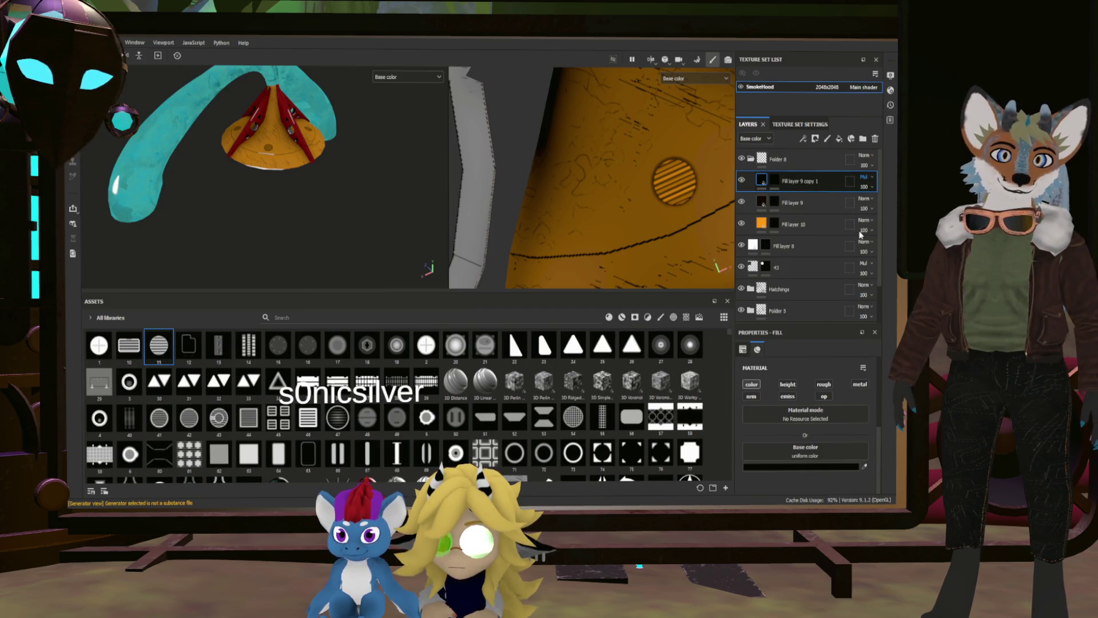
key(shift+alt+n)
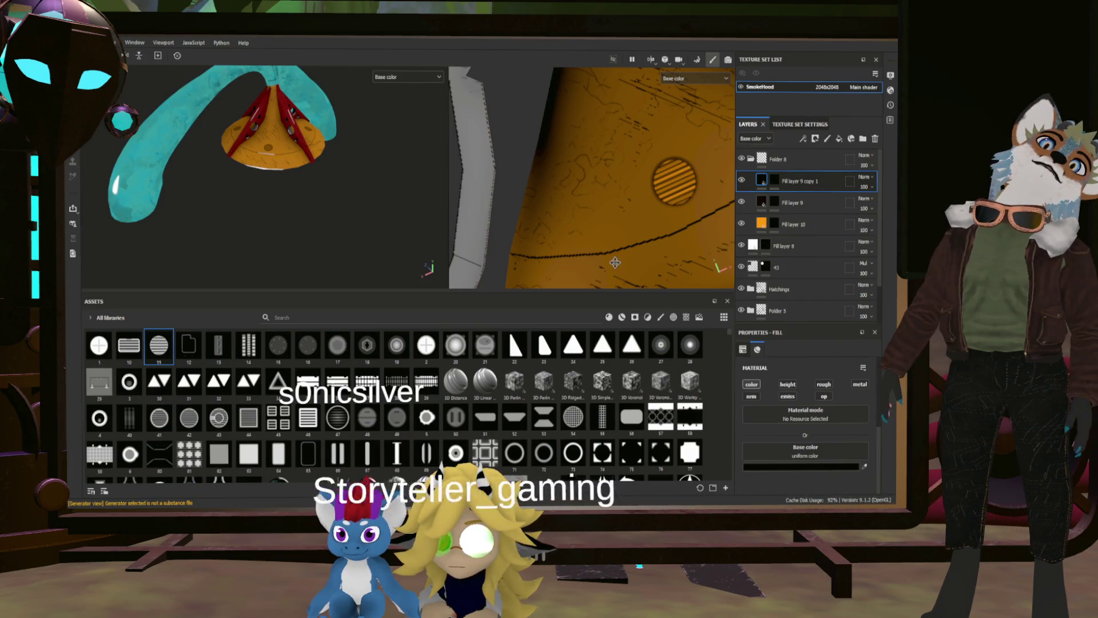
Duplicate the vent layer twice, creating Fill layer 9 copy 2 and copy 3.
scroll(down, 3)
scroll(up, 3)
drag(269, 171, 324, 149)
scroll(up, 3)
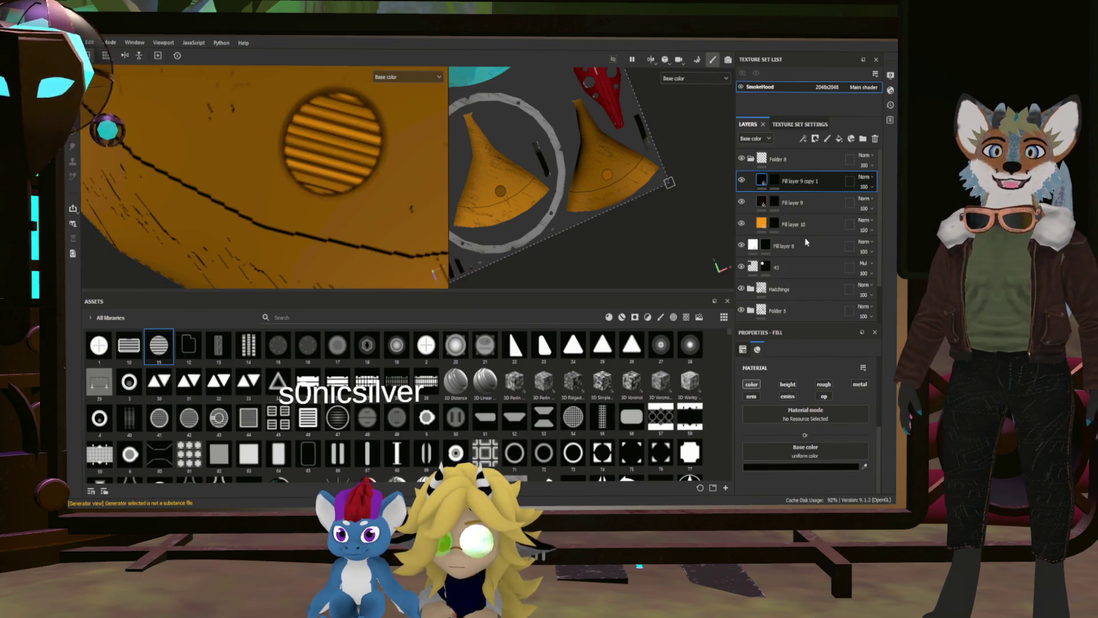
key(ctrl+d)
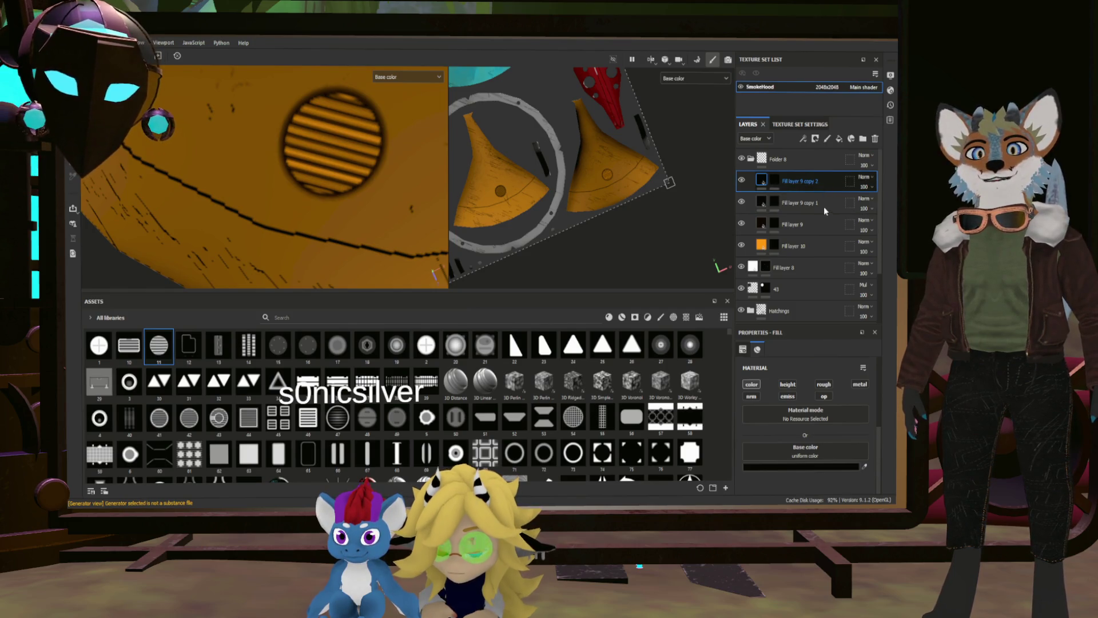
key(ctrl+d)
Orbit around the hood to inspect the new vents, then select Fill layer 10's mask.
scroll(down, 3)
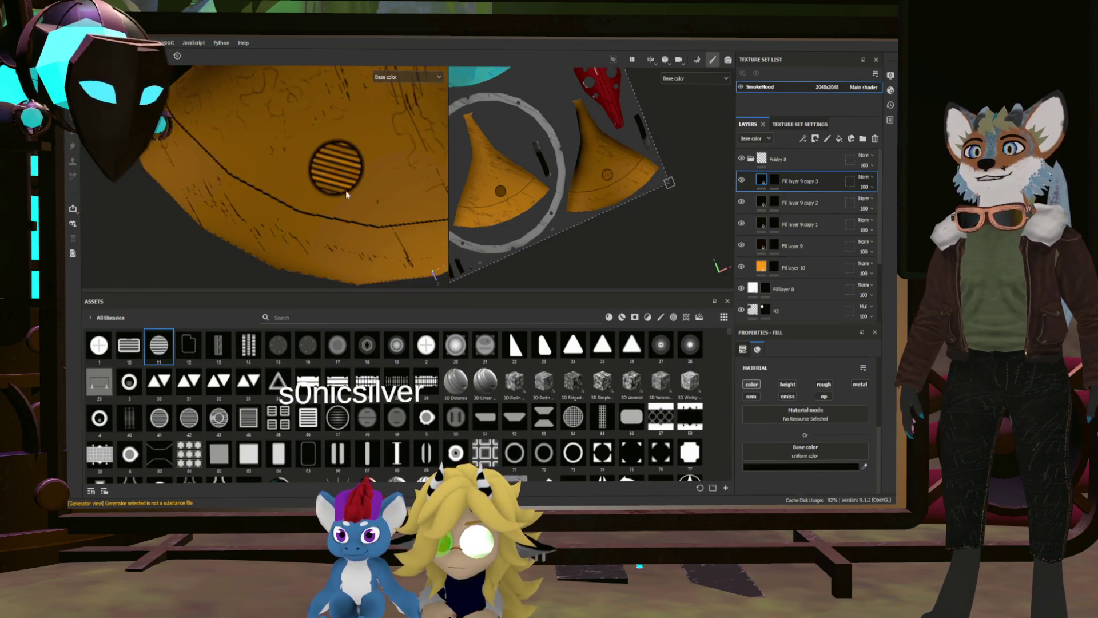
drag(395, 205, 429, 181)
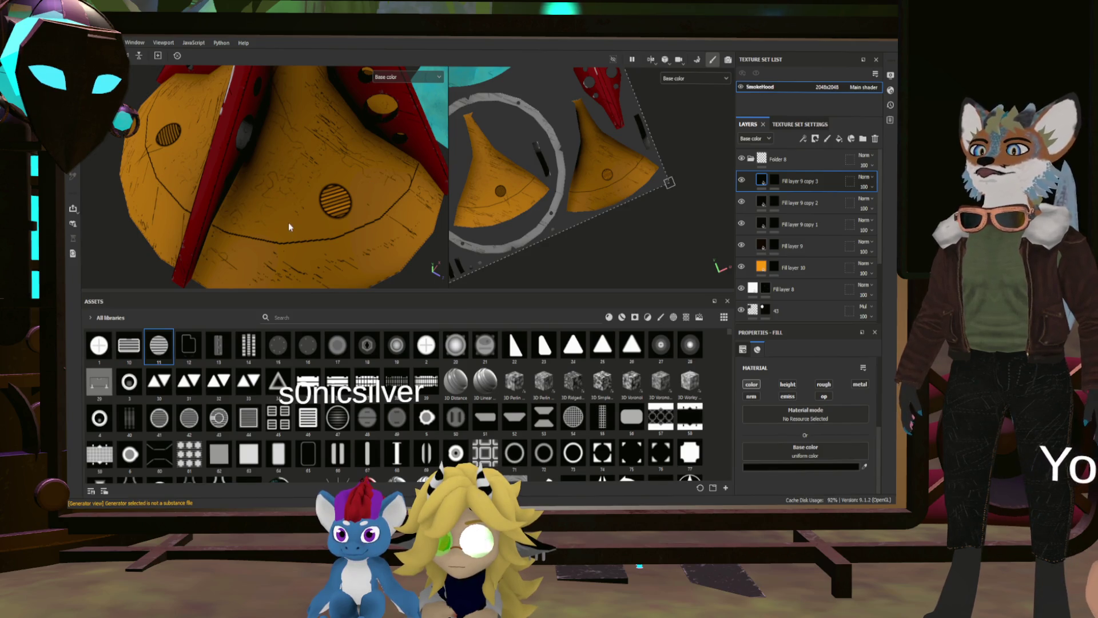
drag(288, 222, 325, 213)
scroll(up, 3)
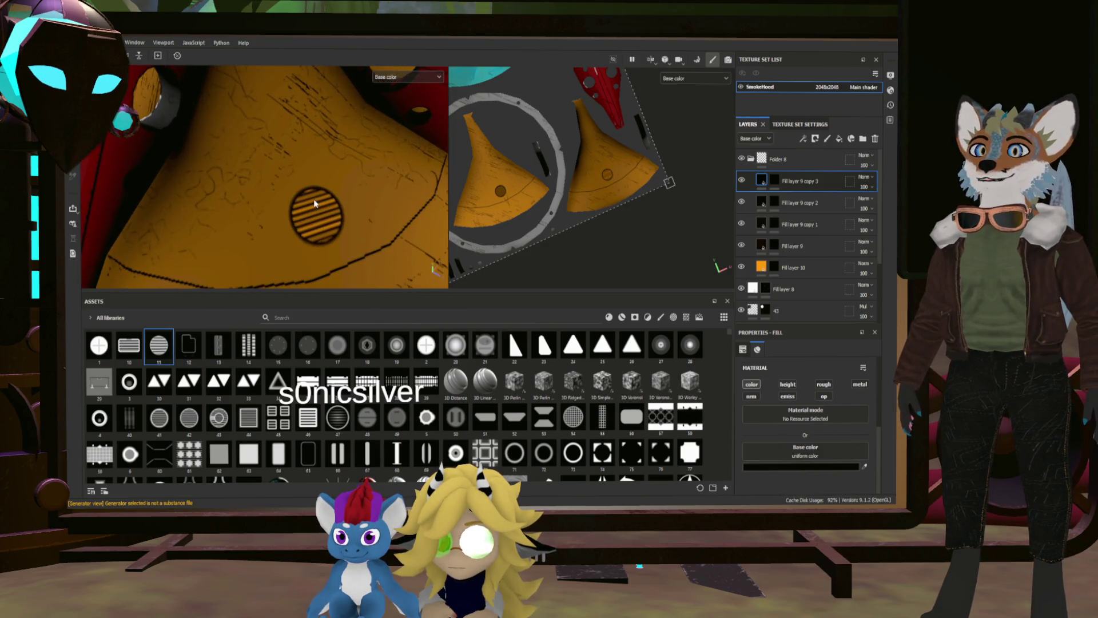
scroll(down, 3)
drag(315, 200, 360, 205)
click(501, 207)
Switch to the paint brush and orbit around the hood to inspect the vents.
key(1)
scroll(up, 3)
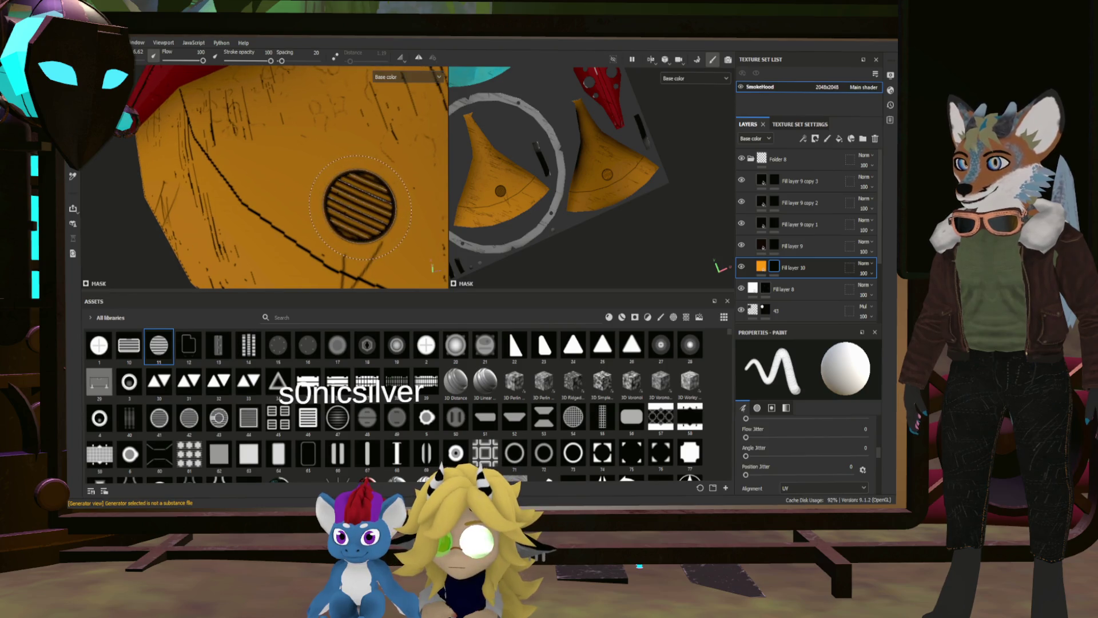
scroll(up, 3)
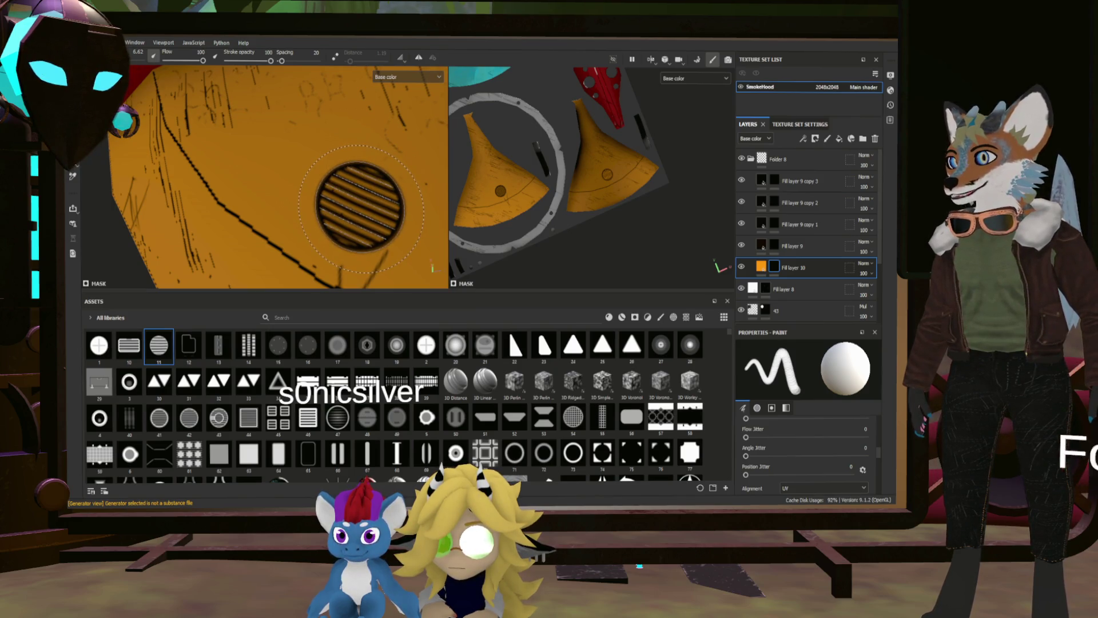
drag(360, 207, 277, 195)
scroll(up, 3)
drag(279, 195, 342, 142)
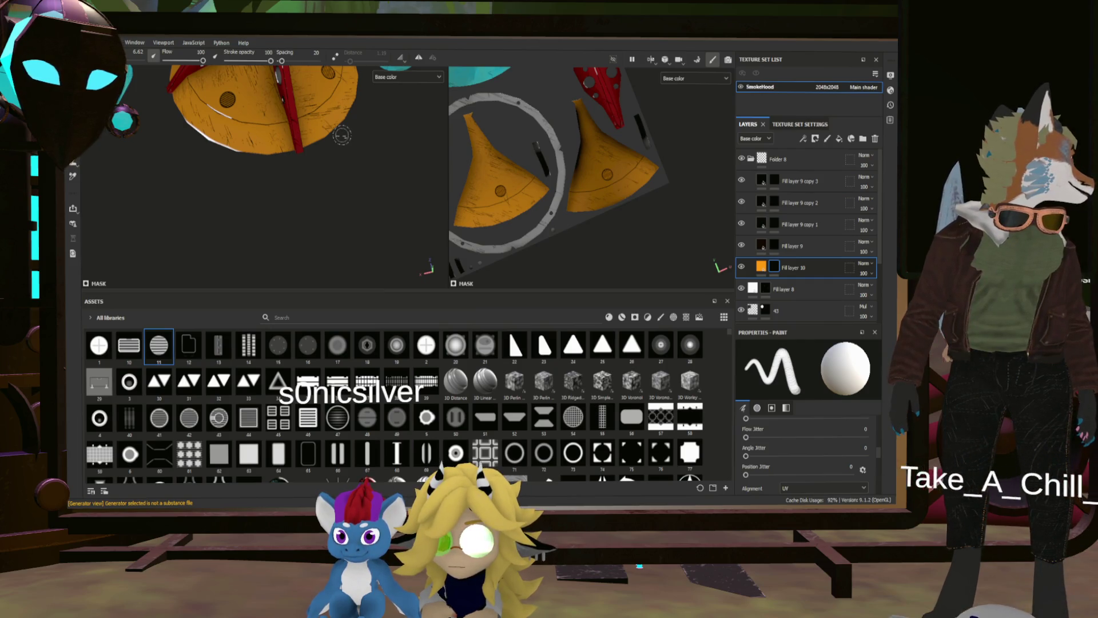
scroll(up, 3)
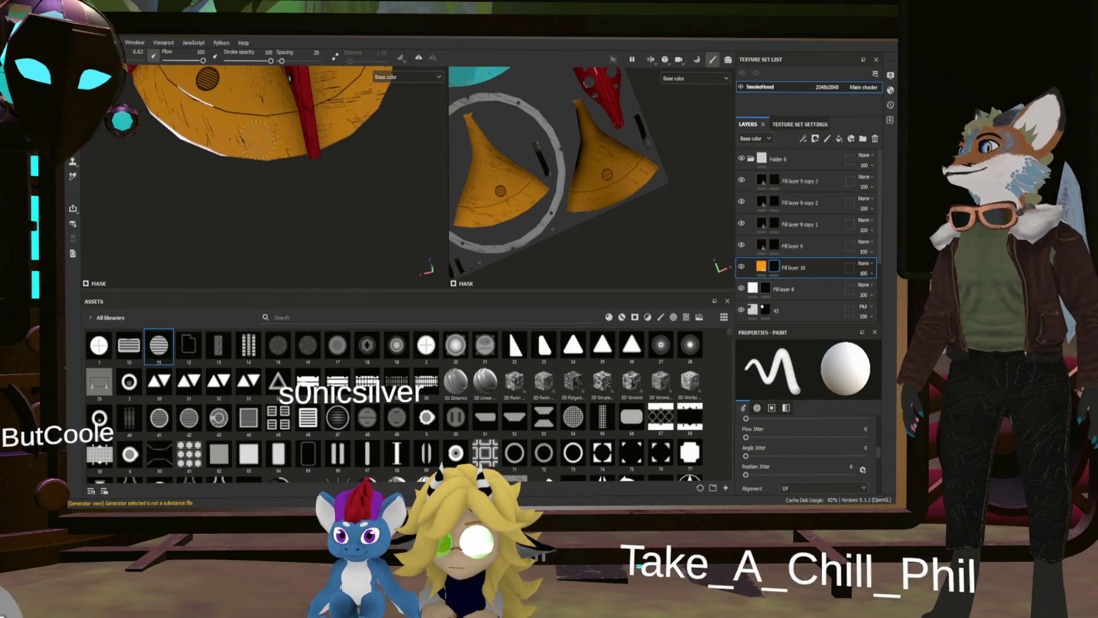
scroll(up, 3)
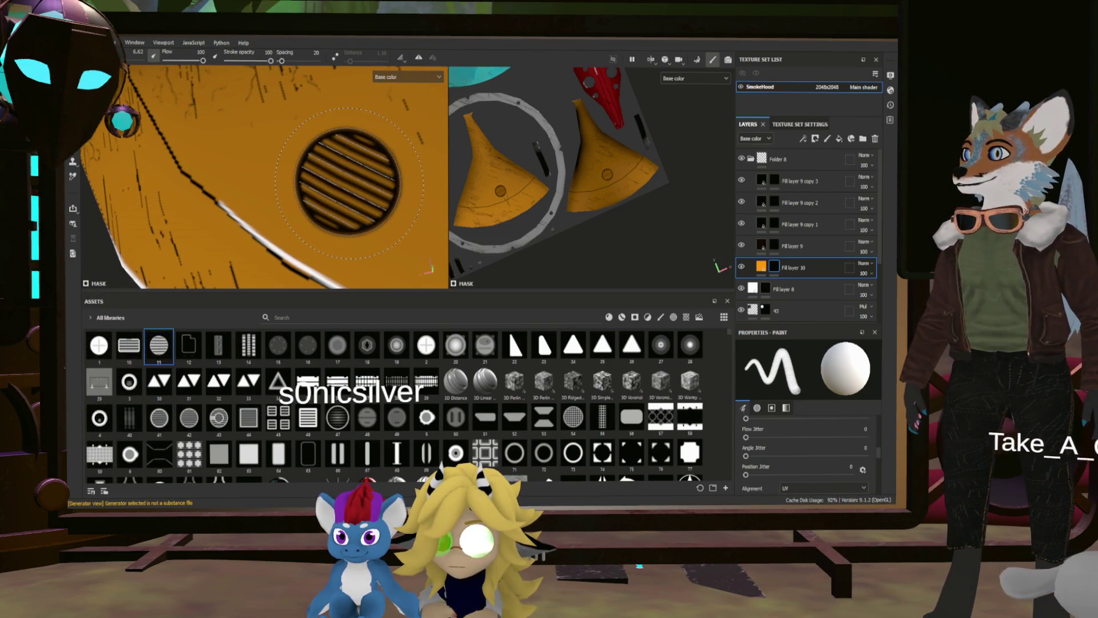
scroll(down, 3)
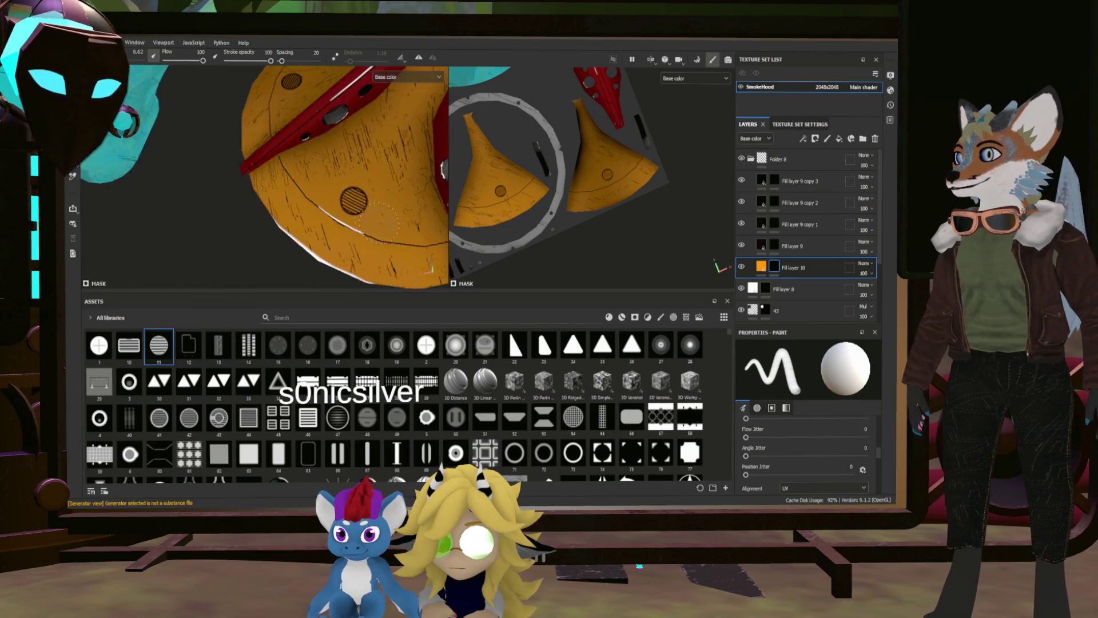
scroll(up, 3)
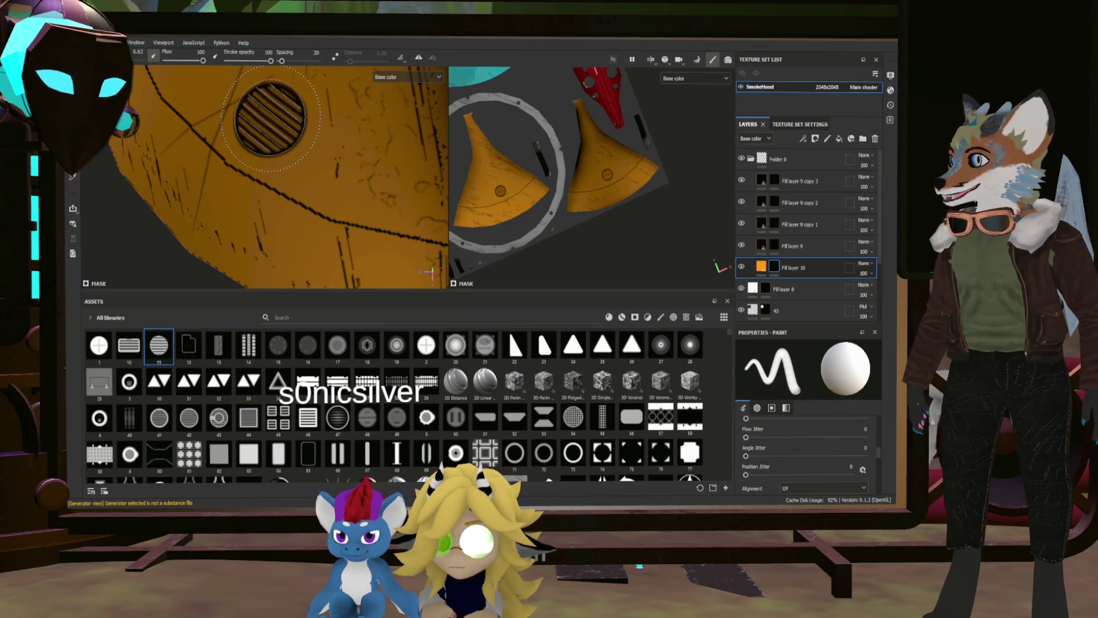
scroll(down, 3)
View the hood from the front, then drag Fill layer 8 to the top, above Folder 8.
drag(384, 148, 255, 168)
scroll(up, 3)
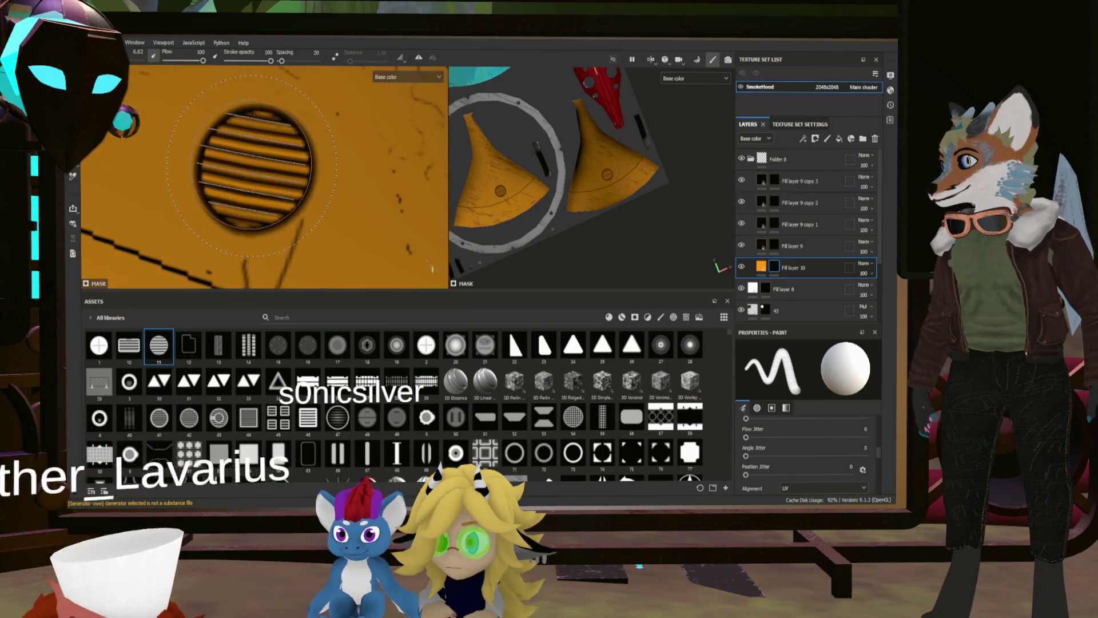
scroll(up, 3)
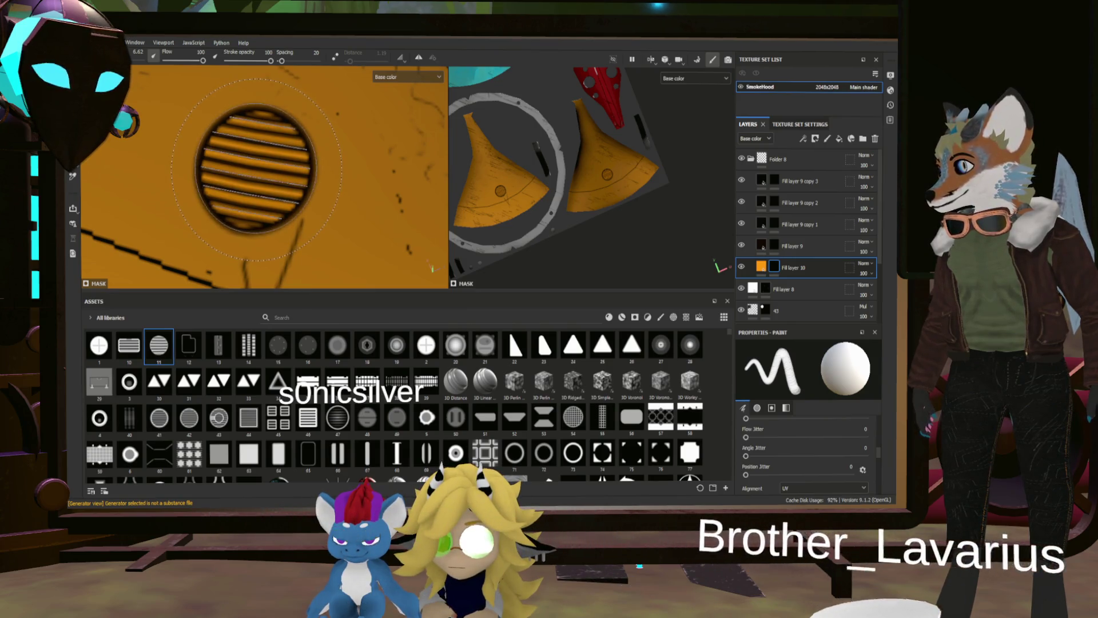
scroll(down, 3)
drag(297, 205, 301, 203)
scroll(up, 3)
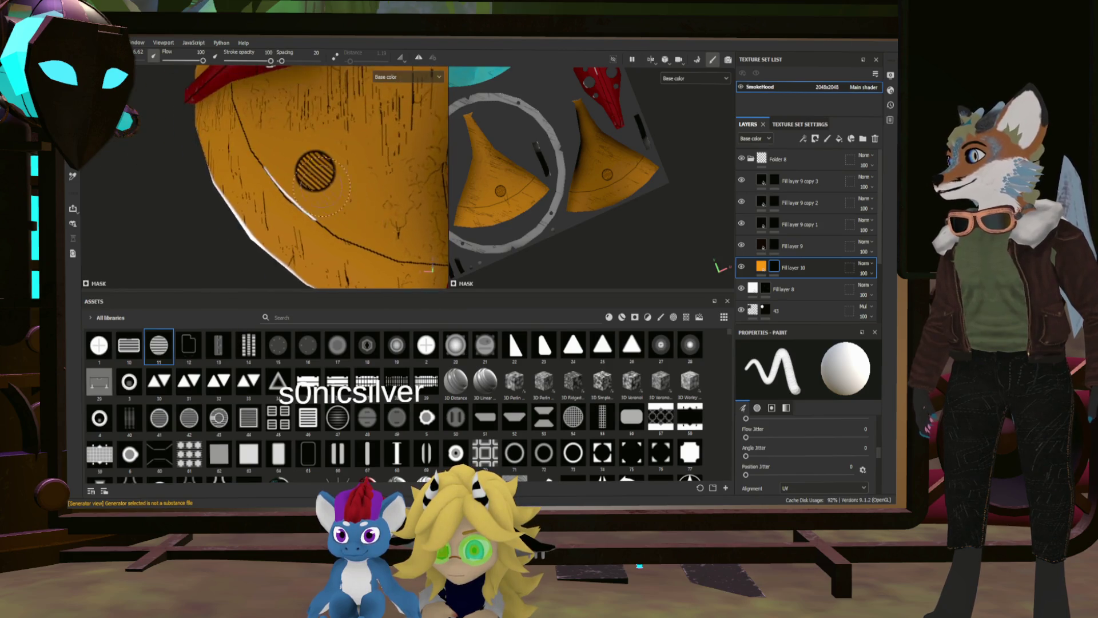
scroll(up, 3)
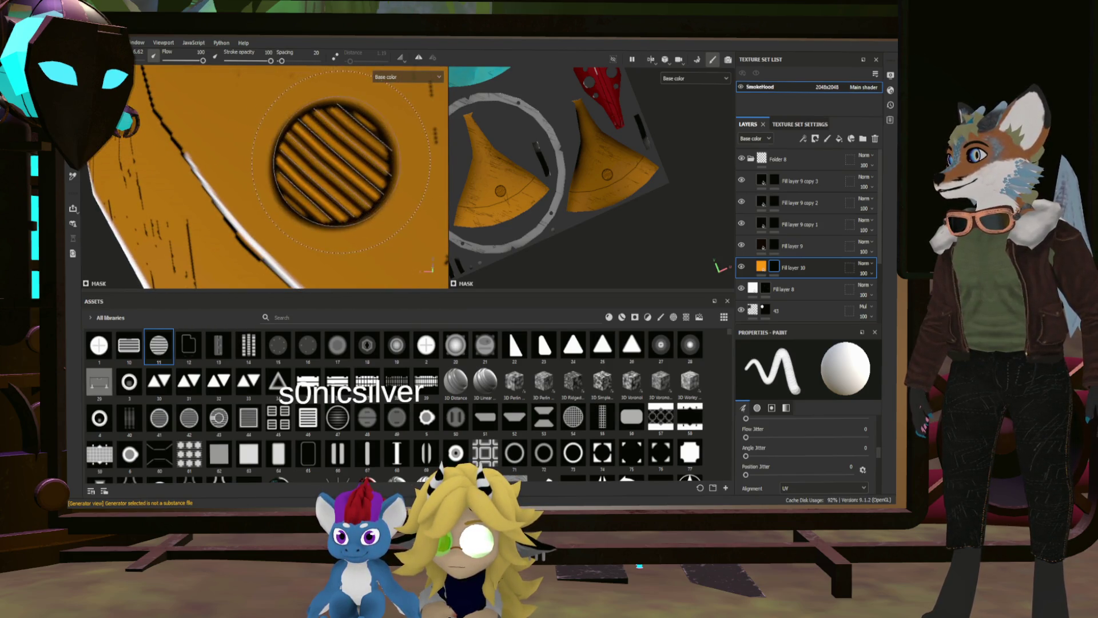
scroll(down, 3)
drag(338, 163, 294, 226)
scroll(down, 3)
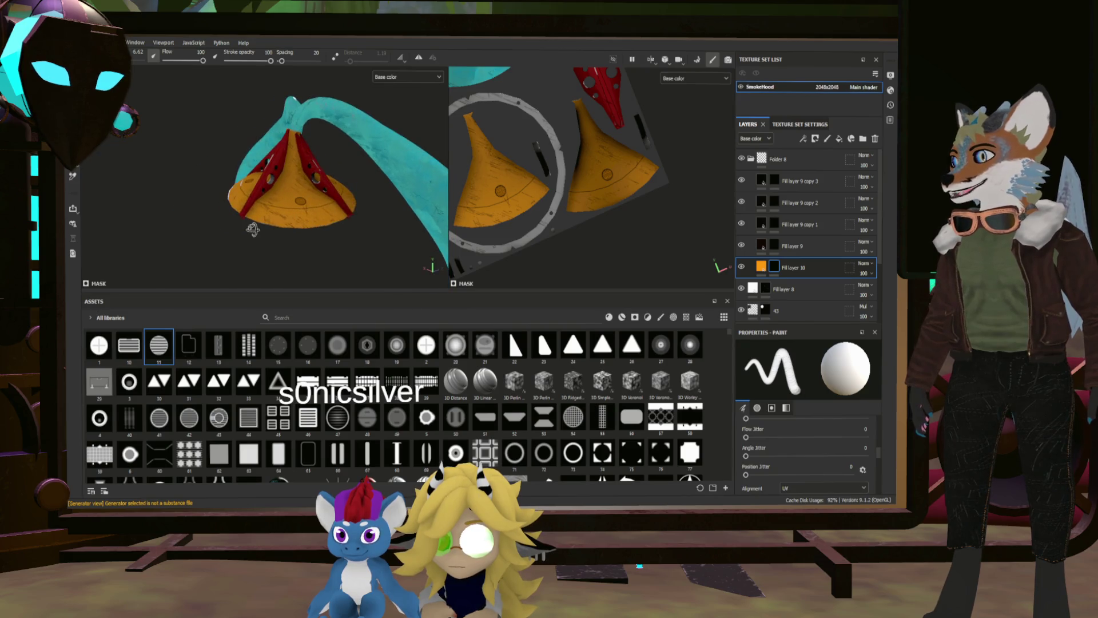
scroll(up, 3)
drag(819, 294, 844, 150)
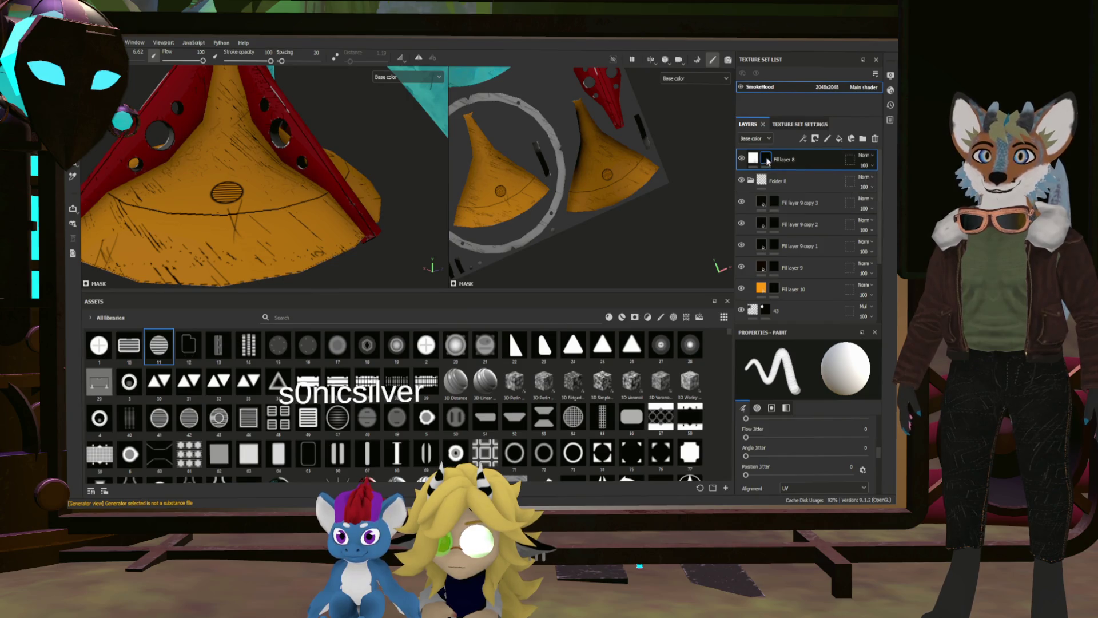
Search the assets for 'bas' and load the Basic Hard brush (size 10, spacing 15).
drag(434, 188, 449, 195)
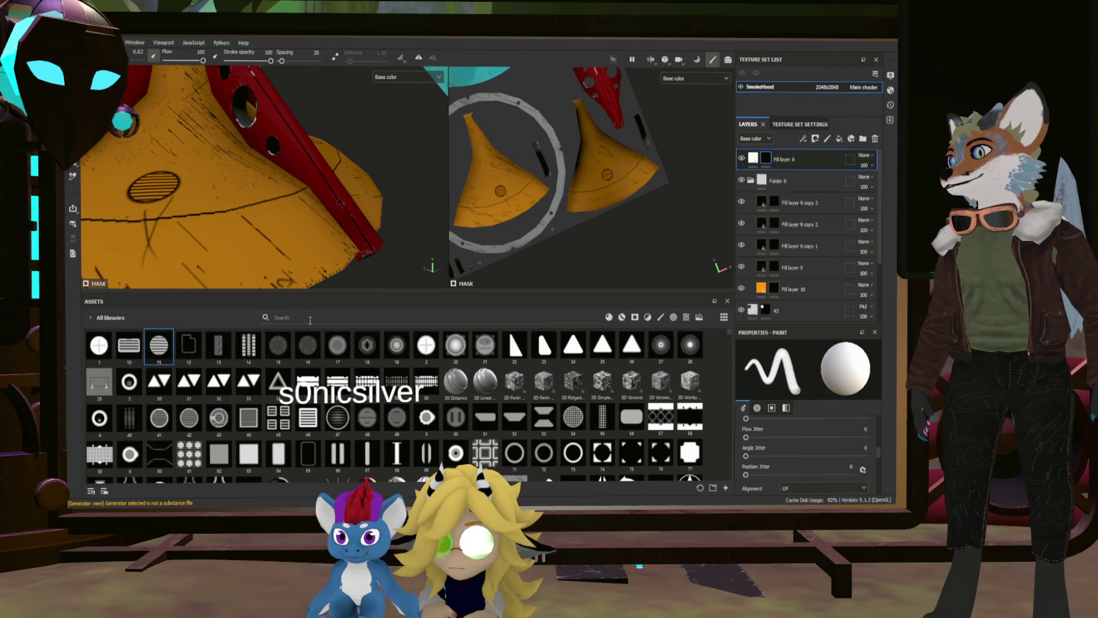
text(base)
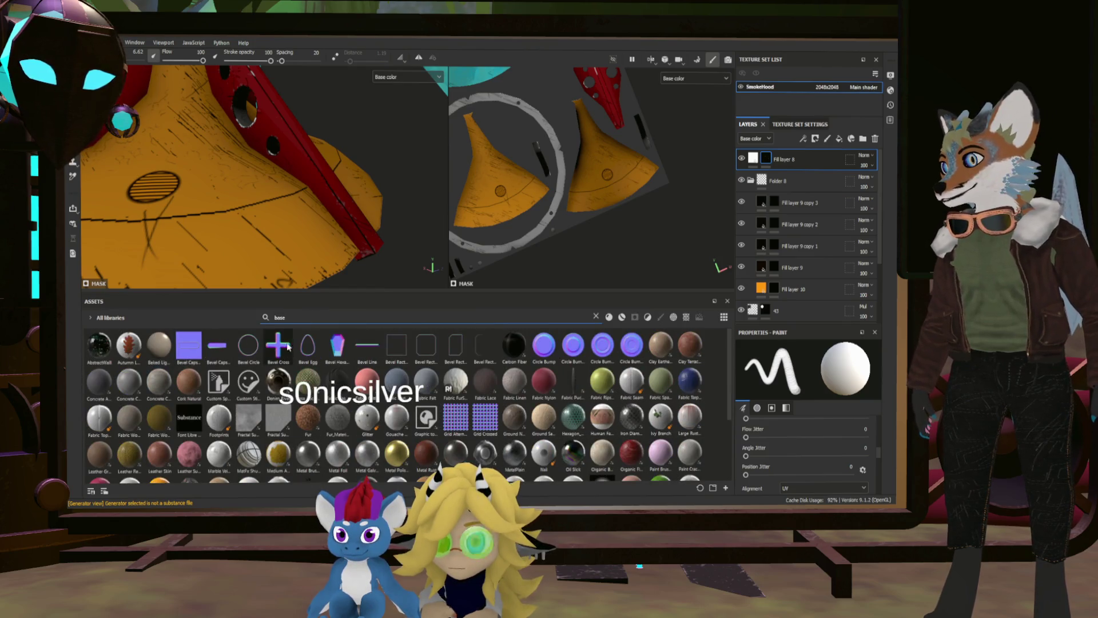
key(BackSpace)
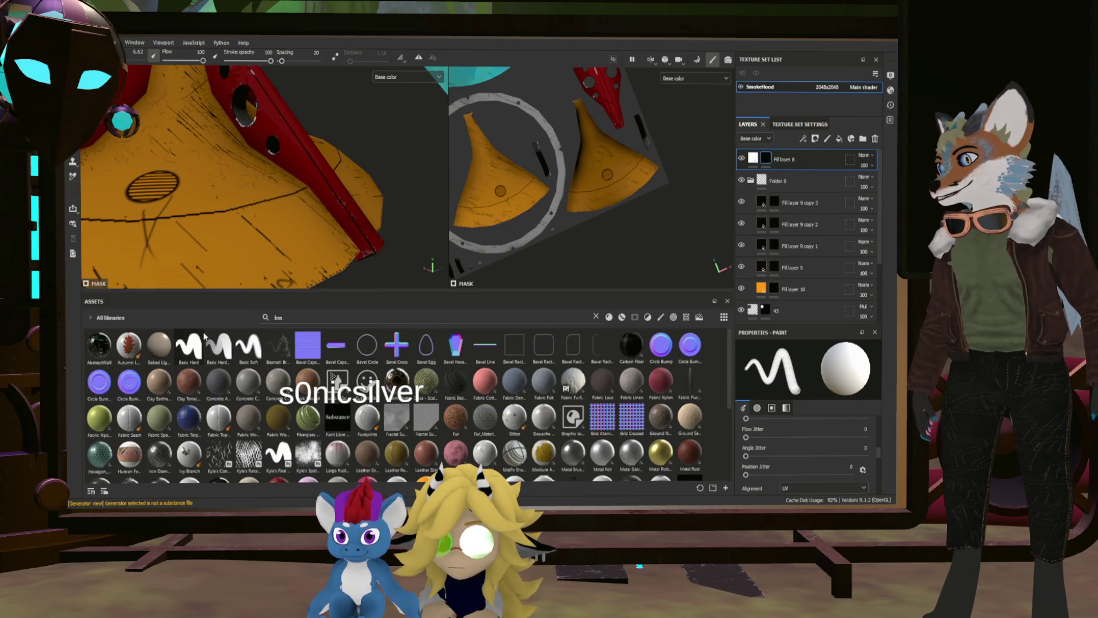
click(197, 343)
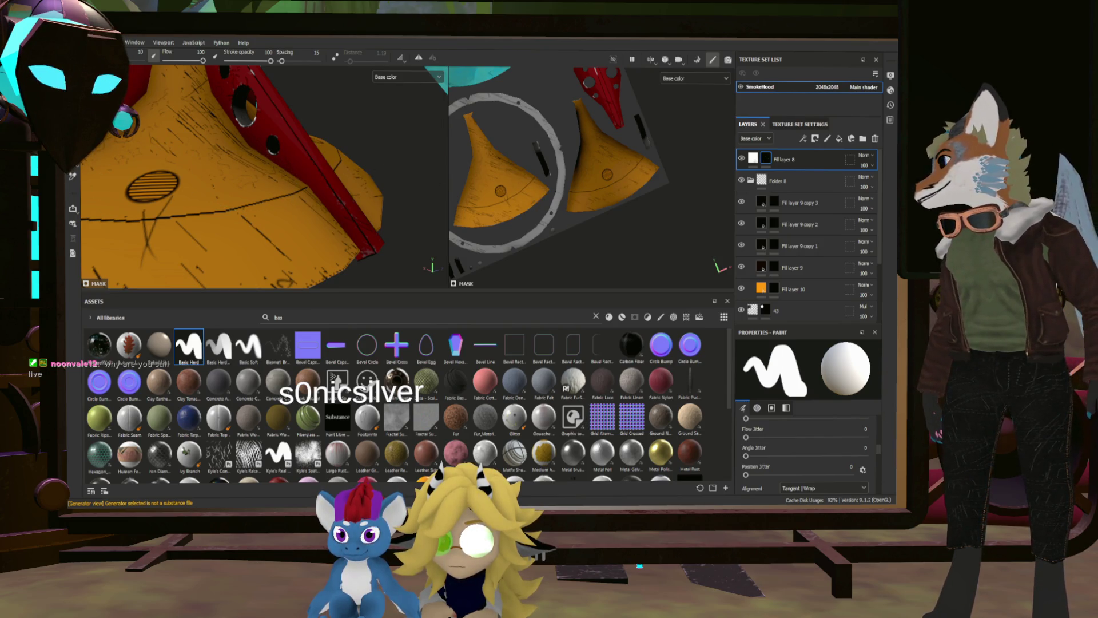
scroll(down, 3)
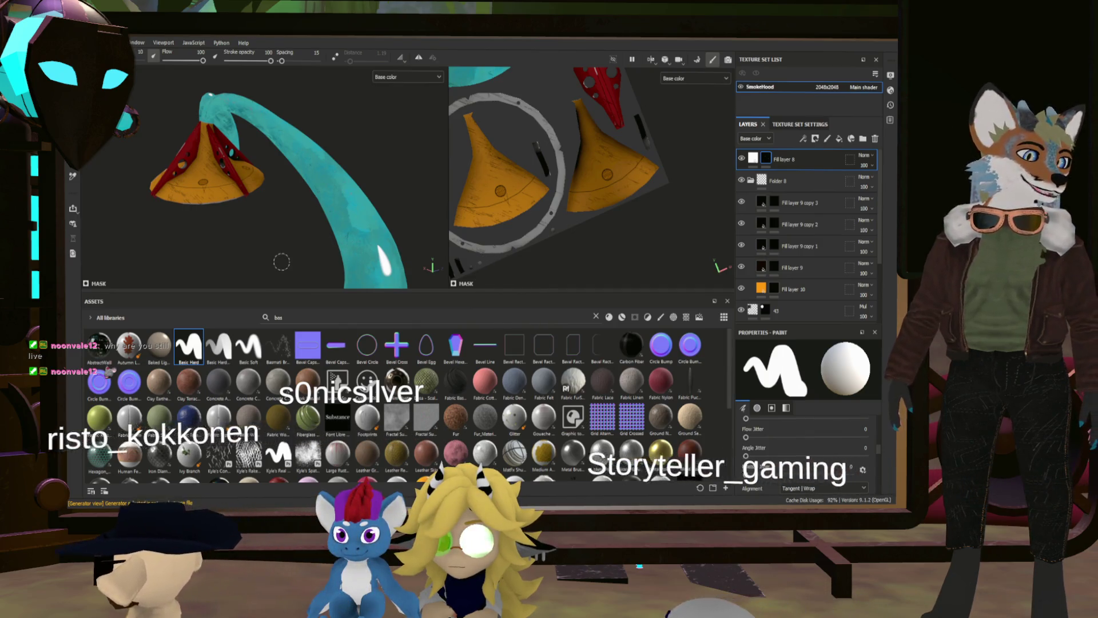
drag(349, 212, 366, 220)
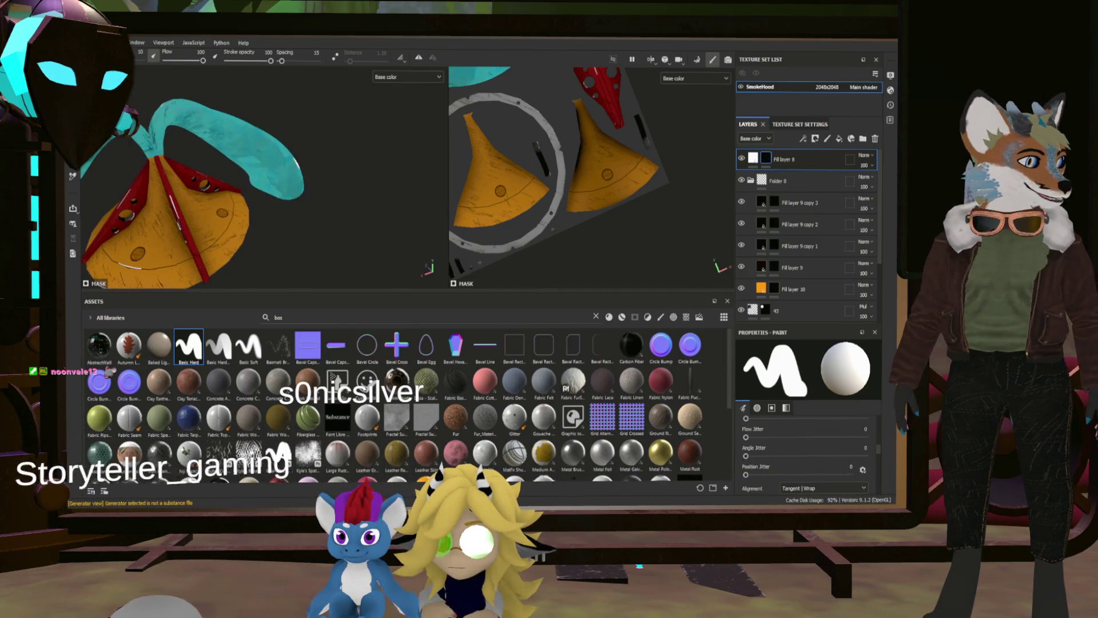